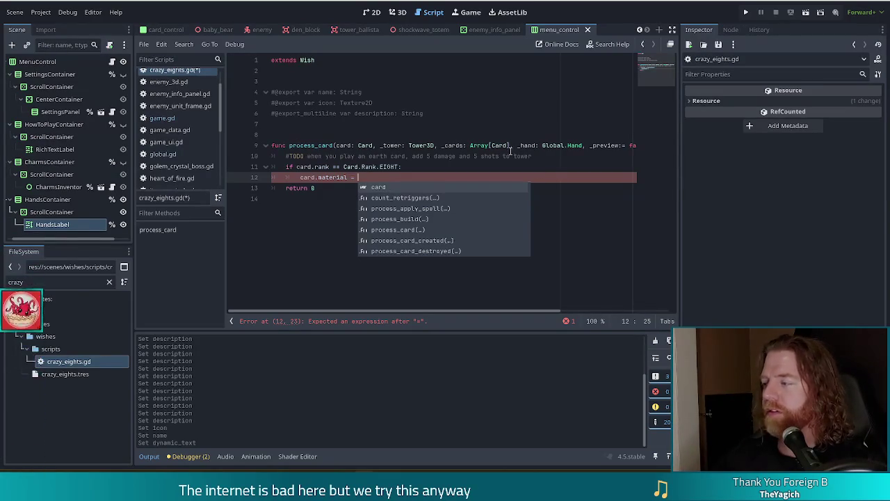
Step: Complete line 12 as card.material = Global.card_materials.values().pick_random() and save crazy_eights.gd
left_click(386, 176)
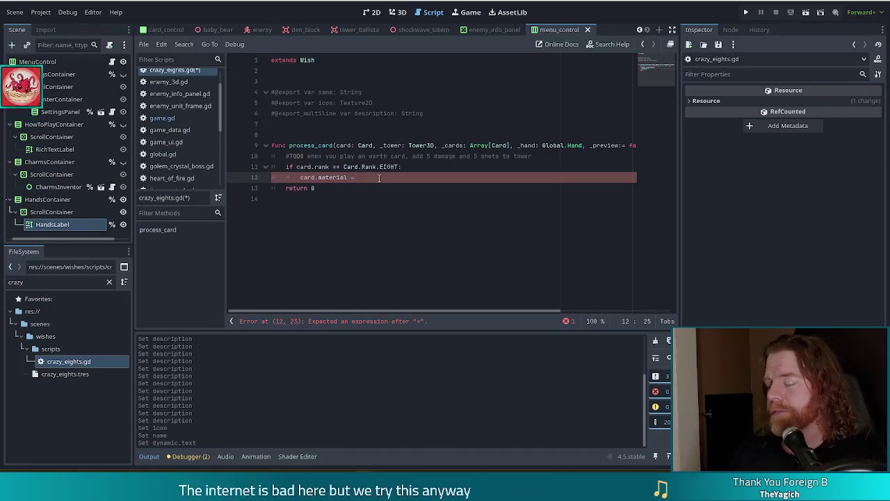
type("Global")
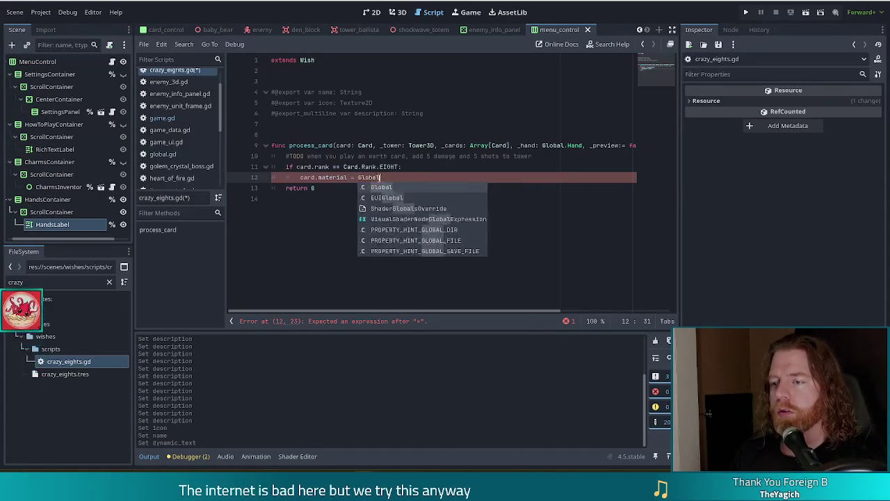
type(".mater")
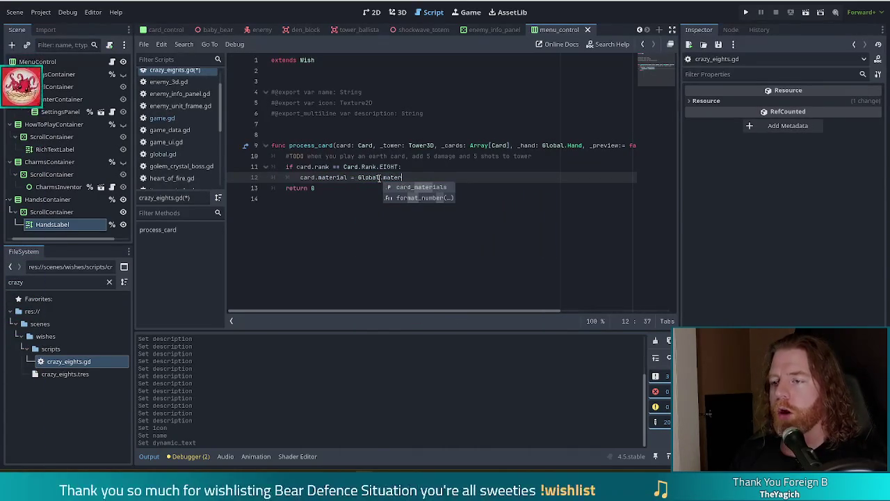
key("Return")
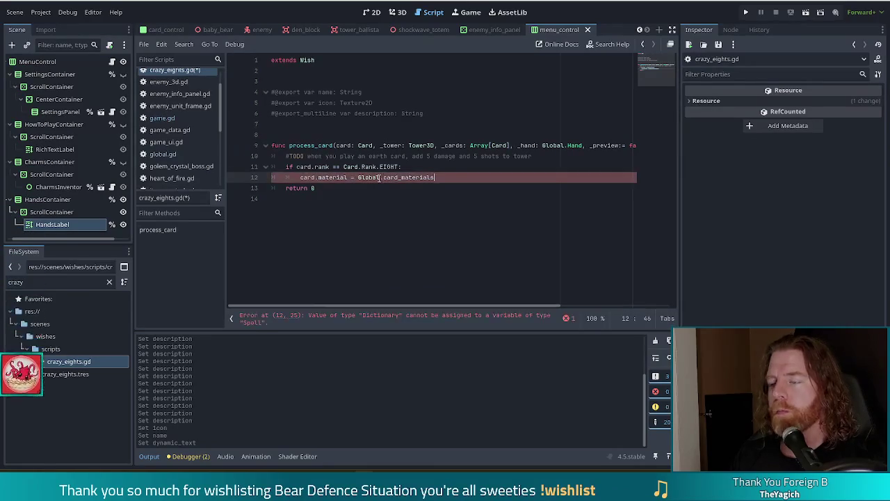
type(".values().pi")
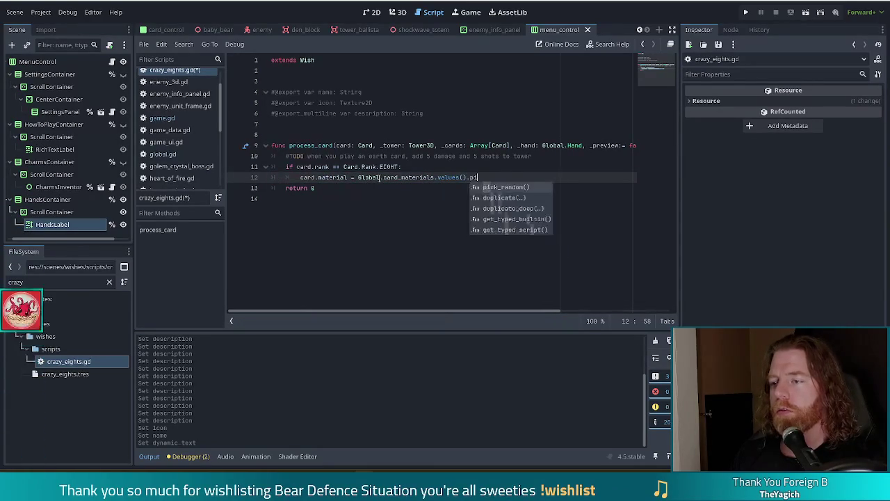
key("Return")
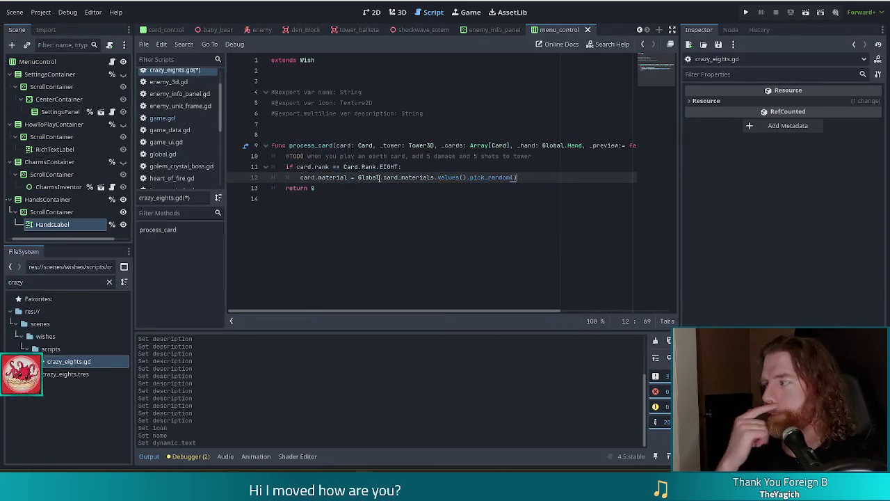
key("ctrl+s")
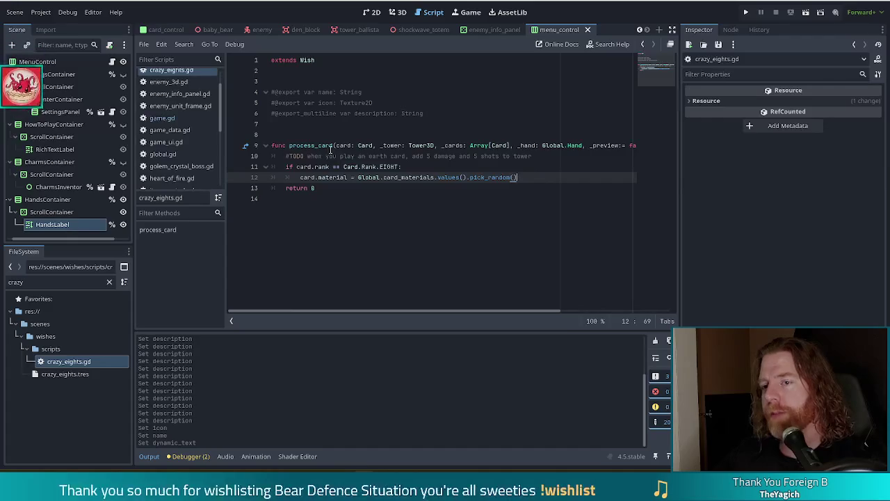
Step: Open game.gd and scroll through the code near line 640 to reach _score_hand
left_click(162, 118)
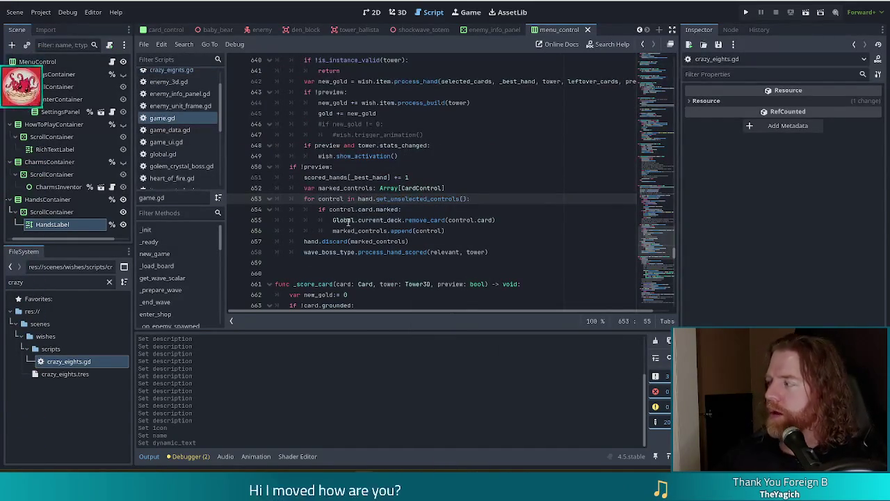
mouse_move(348, 221)
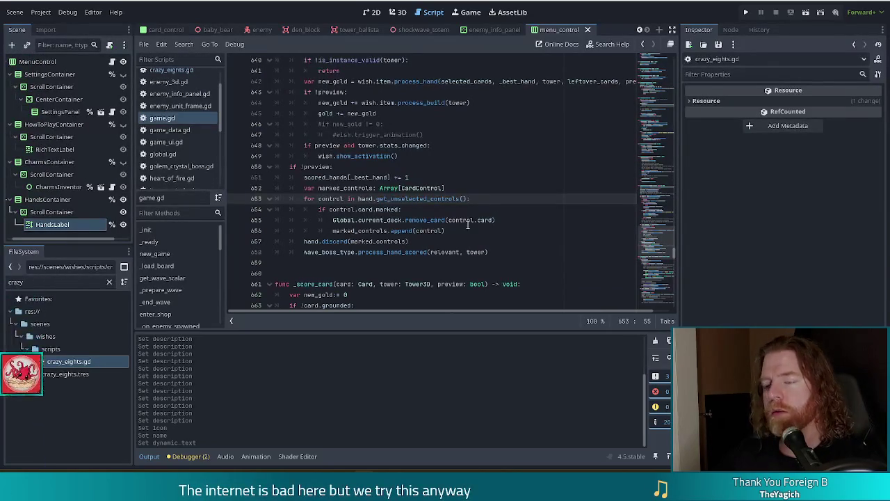
scroll(469, 224, "up", 2)
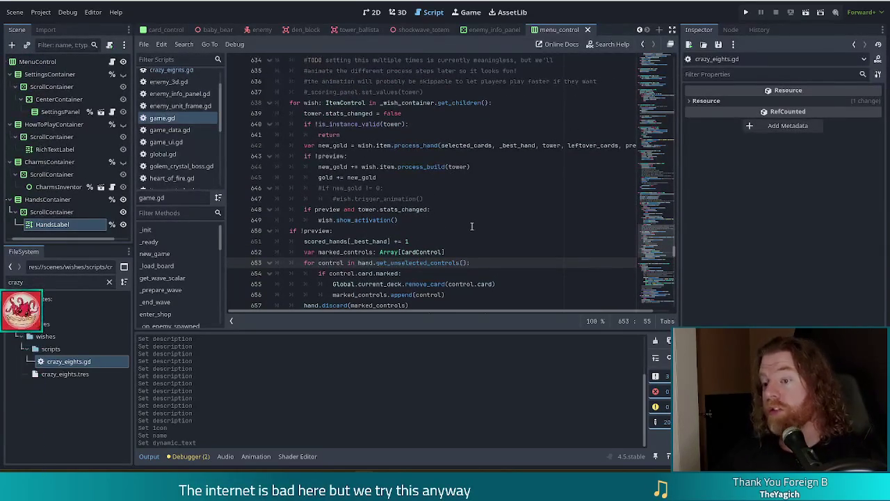
left_click(439, 167)
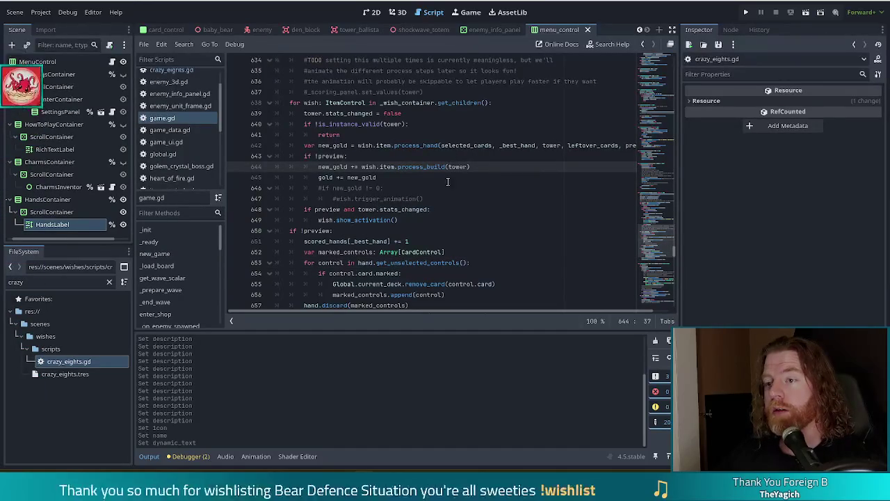
scroll(387, 200, "down", 2)
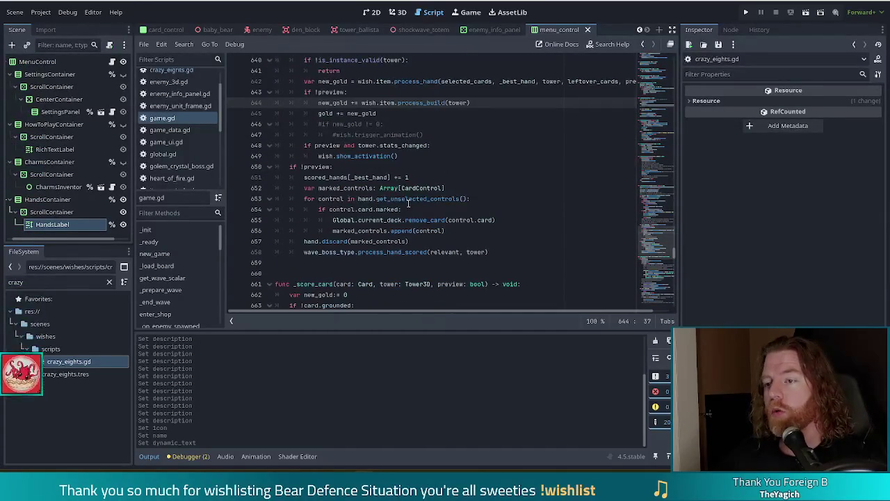
scroll(201, 285, "down", 2)
scroll(201, 282, "down", 5)
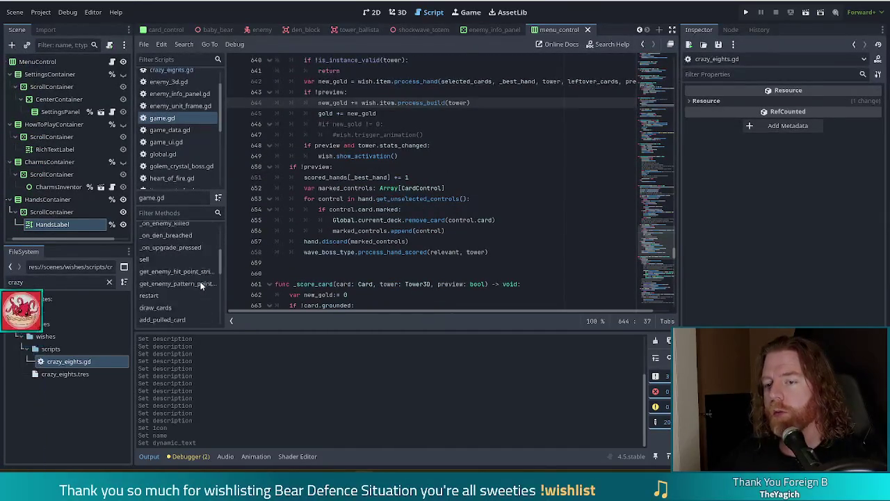
scroll(181, 272, "up", 2)
left_click(165, 251)
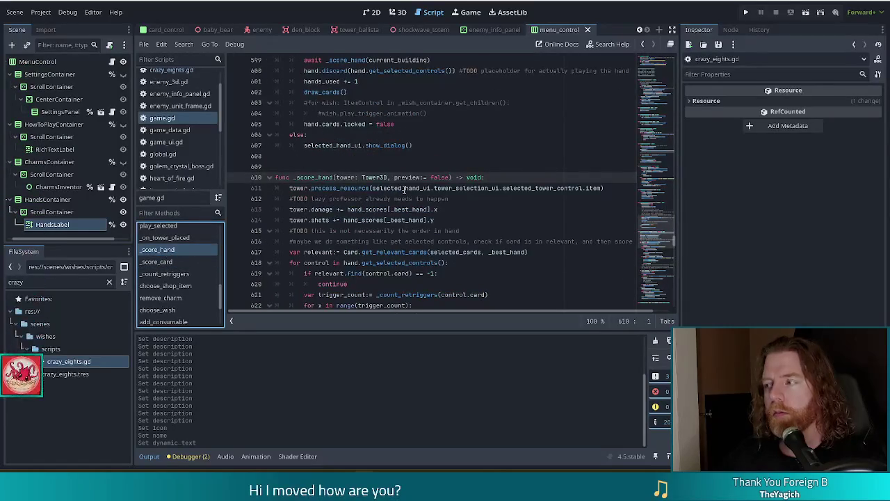
Step: Scroll up to the _score_hand definition and place the caret at the end of line 612
scroll(415, 190, "up", 1)
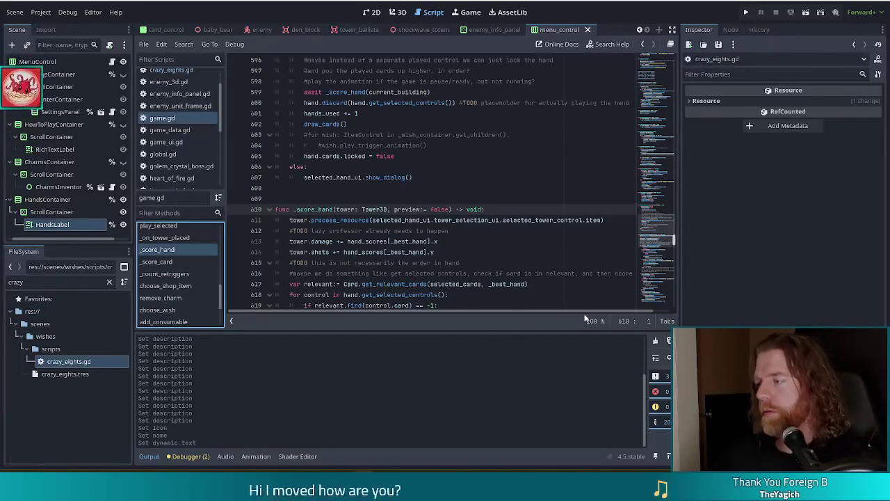
left_click(455, 234)
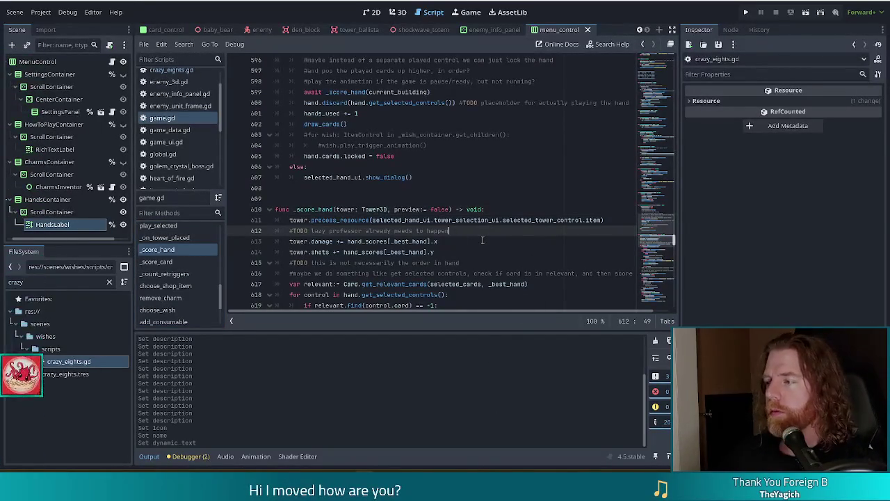
Step: Jump from the _score_card call in _score_hand to the _score_card definition and scroll through it
left_click(426, 220)
scroll(432, 233, "down", 4)
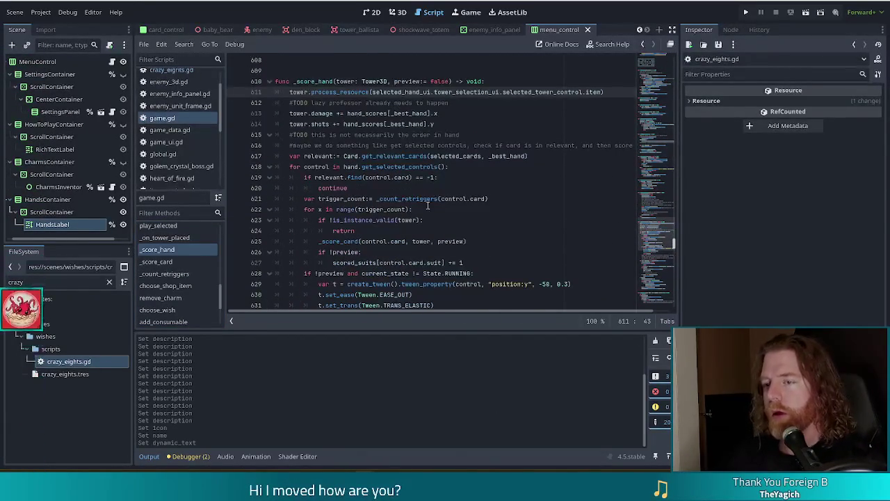
left_click(345, 242)
left_click(344, 242, "ctrl")
scroll(445, 182, "down", 3)
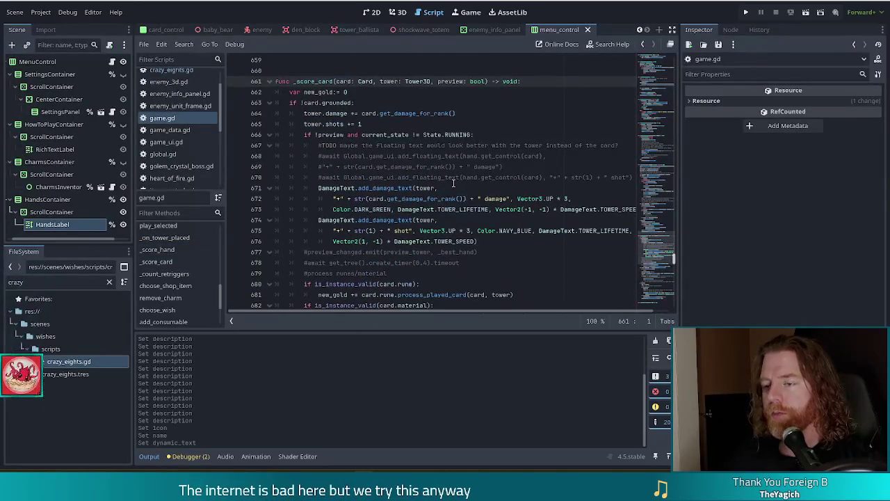
scroll(448, 182, "down", 5)
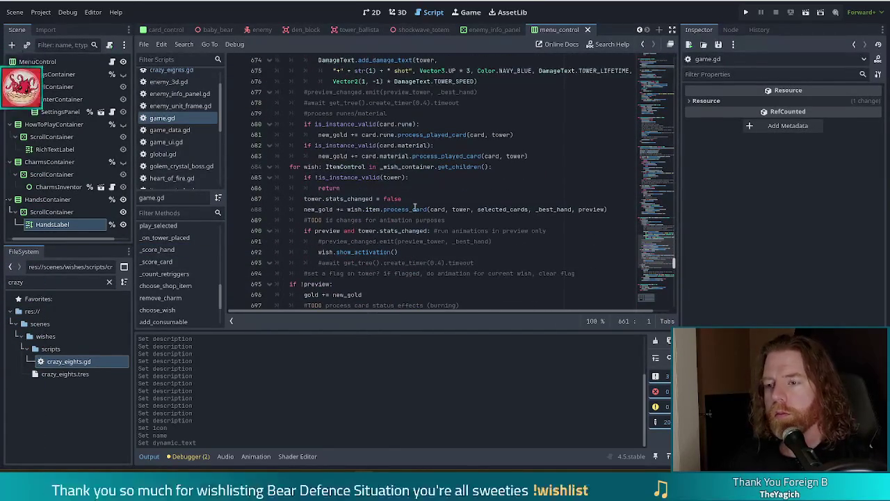
scroll(414, 207, "down", 3)
scroll(414, 207, "down", 3)
Step: Review the _score_card code around line 706, then run the project
left_click(549, 212)
scroll(549, 231, "up", 1)
scroll(549, 231, "up", 4)
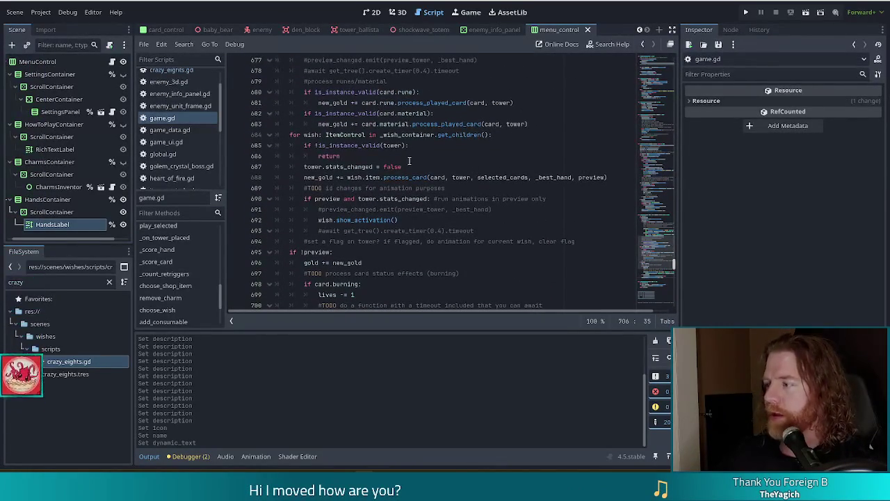
scroll(404, 210, "down", 5)
scroll(410, 201, "up", 5)
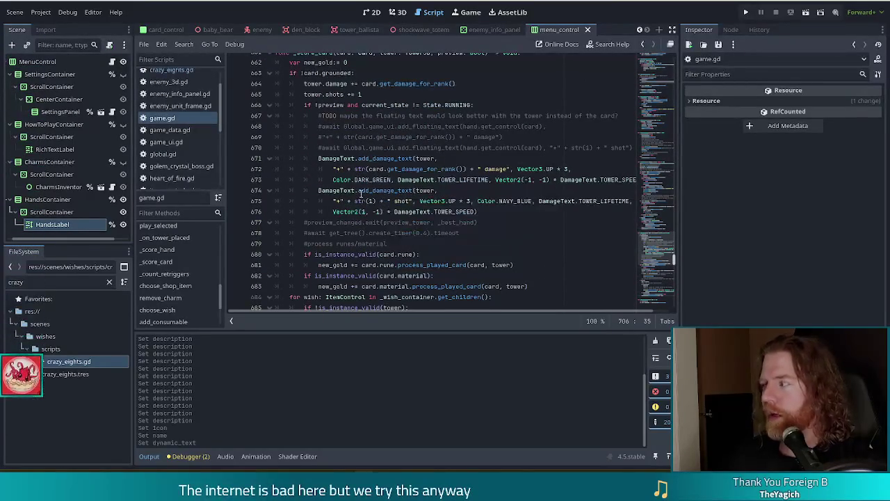
left_click(746, 12)
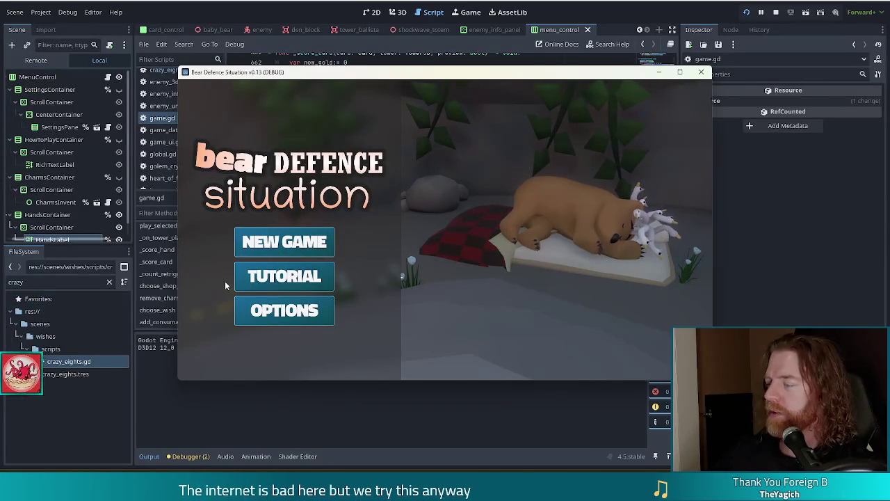
Step: Start a new game and leave the shop for the Level 1 wave map
left_click(292, 242)
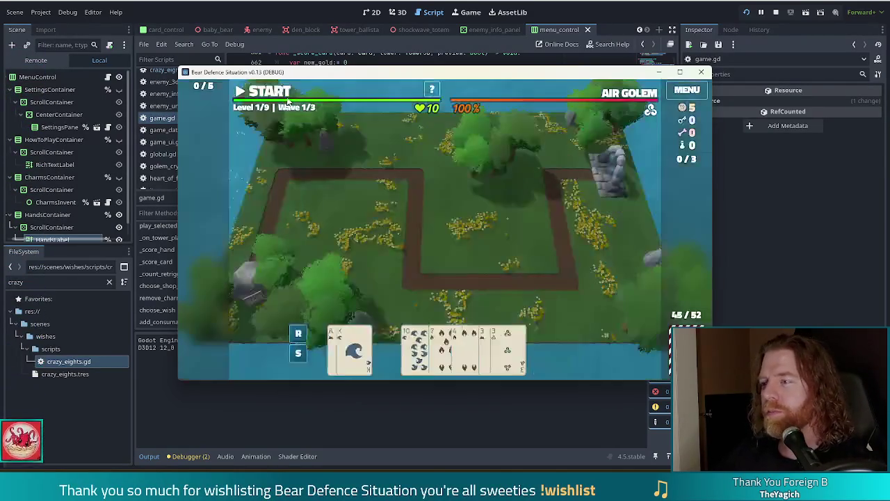
left_click(278, 91)
Step: Play the selected cards on the Ballista tower and add the crazy_eights wish from the console
left_click(443, 345)
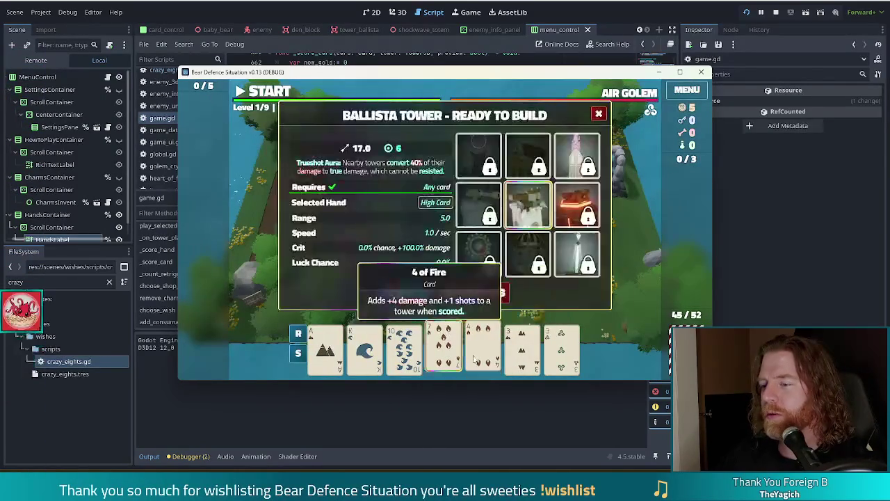
left_click(471, 292)
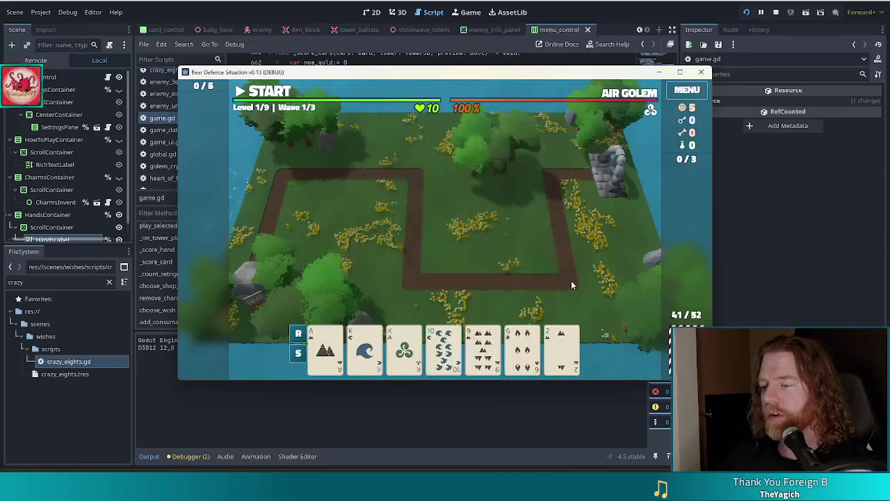
key("grave")
type("add_")
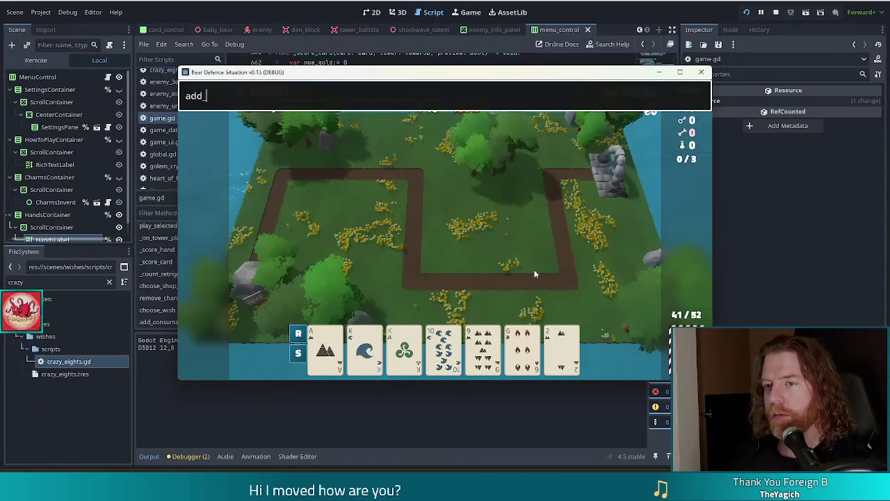
type(" cfr")
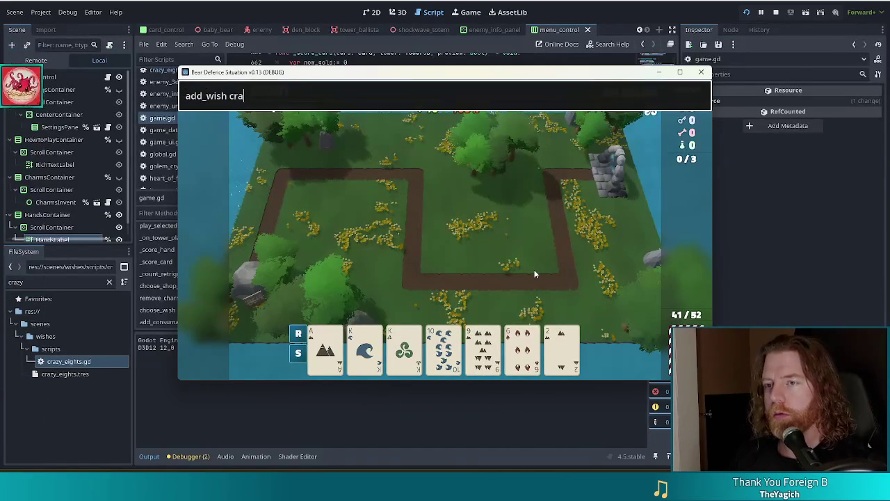
type("zy")
type("hts")
key("Return")
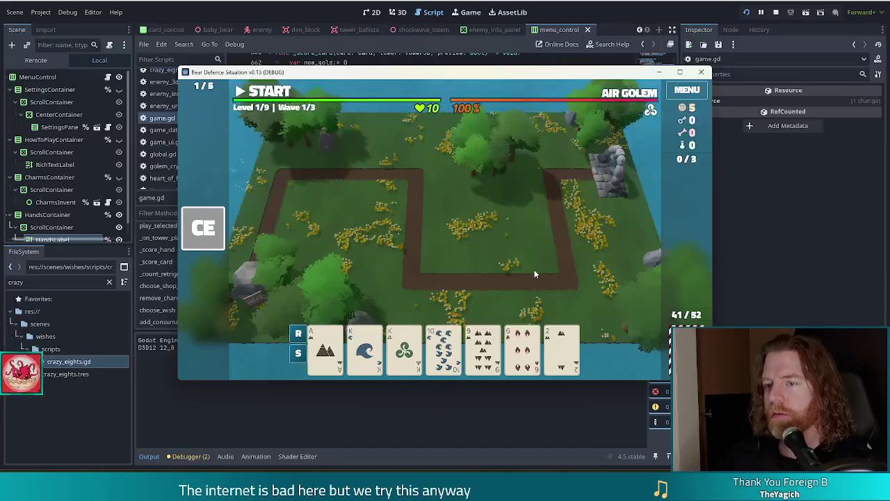
Step: Discard the hand twice for new cards, then select the two fives and two Queens for Two Pair
left_click(403, 348)
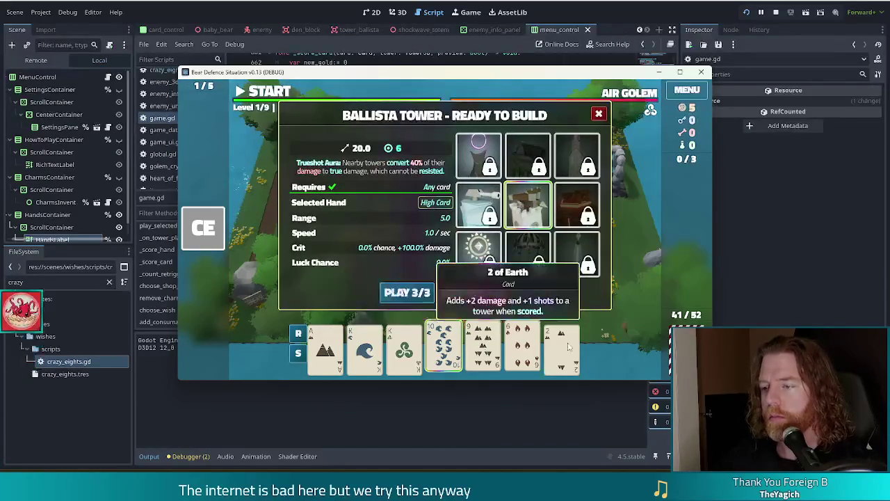
left_click(480, 294)
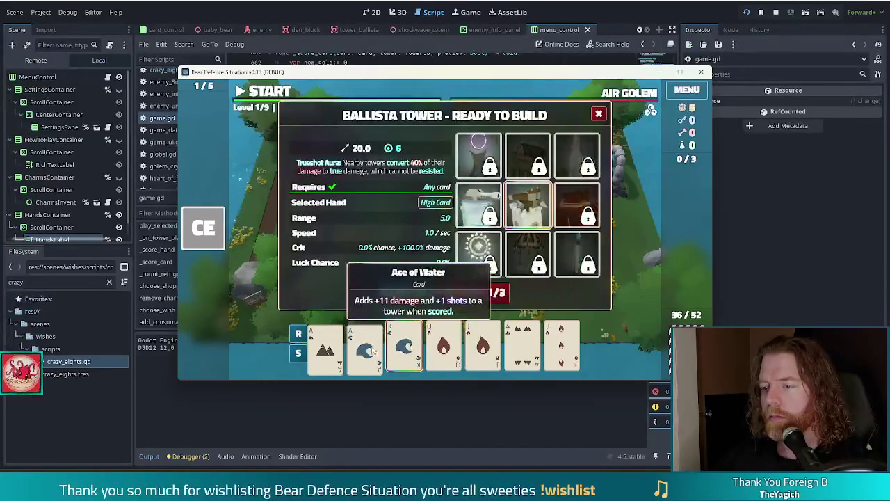
left_click(493, 294)
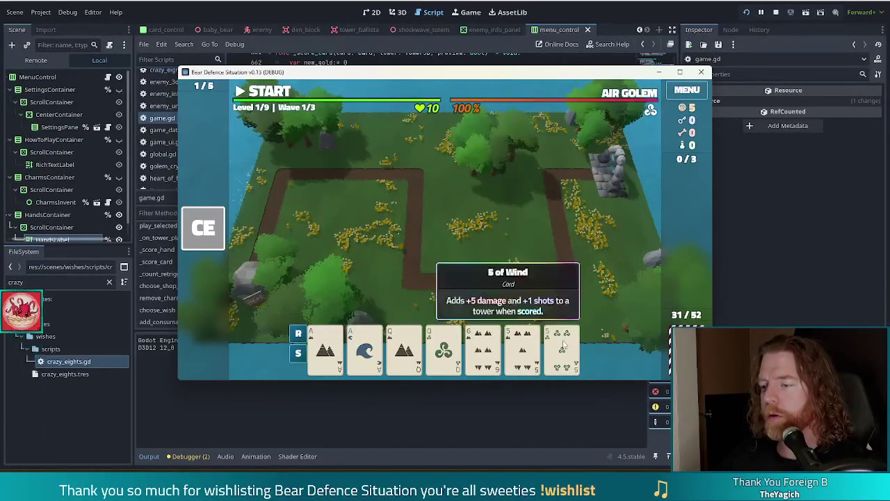
left_click(563, 347)
left_click(522, 347)
left_click(443, 348)
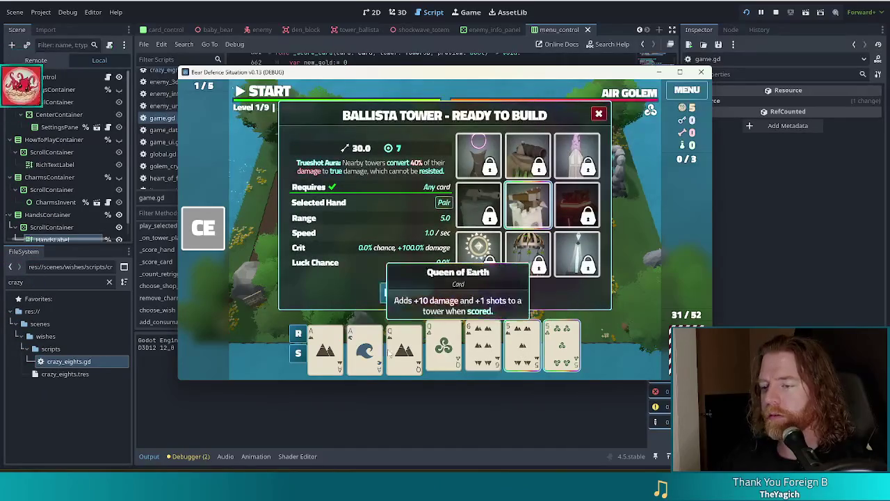
left_click(403, 347)
Step: Run discard from the console, pair the Ace of Water with the Ace of Fire, and discard again
key("quoteleft")
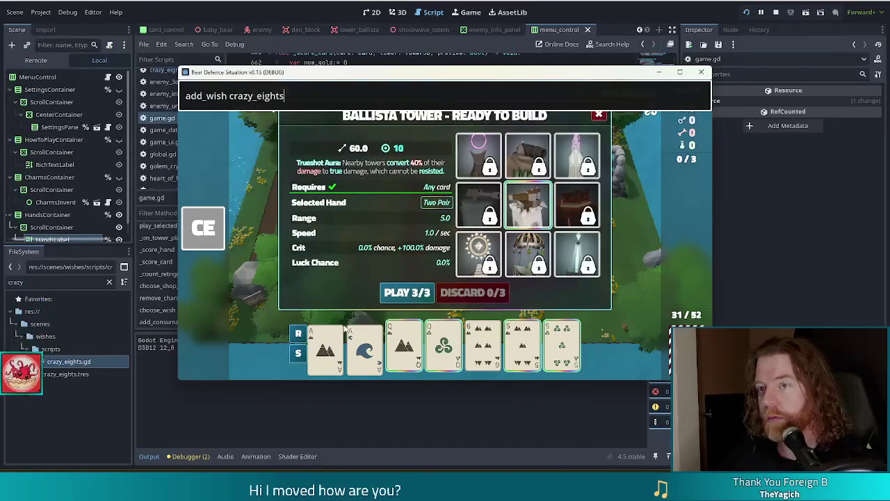
key("Return")
type("discard")
key("Return")
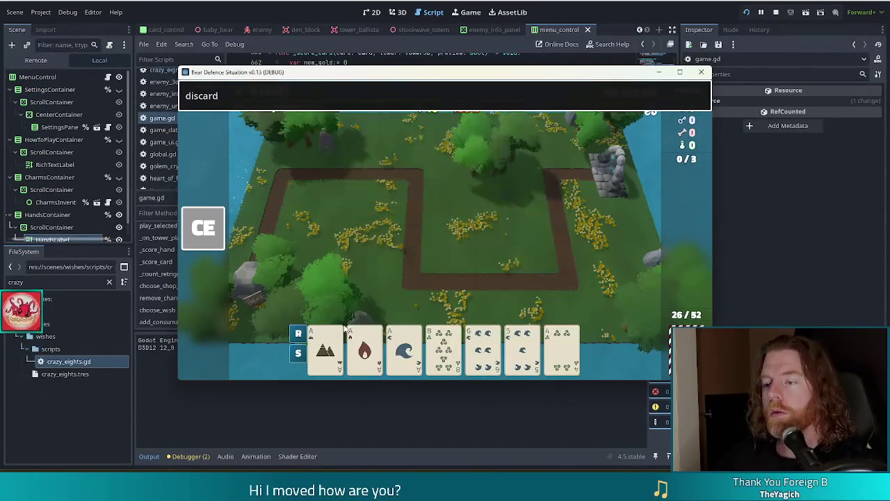
left_click(403, 348)
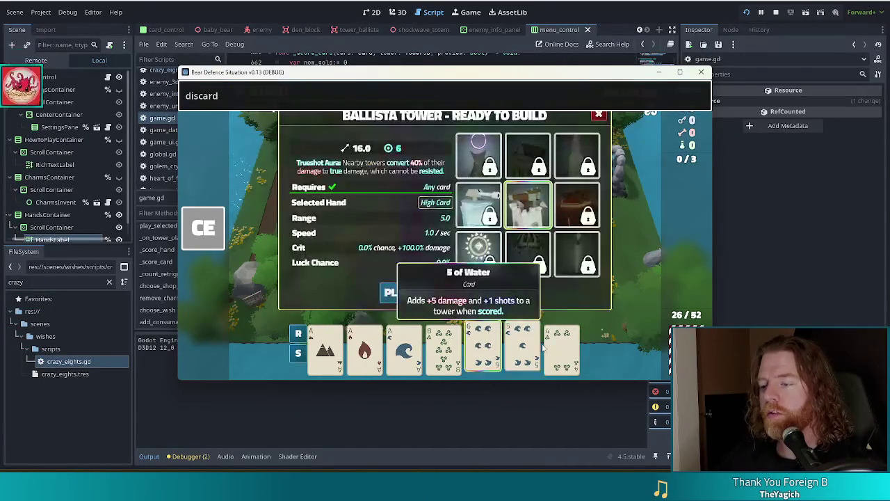
left_click(372, 356)
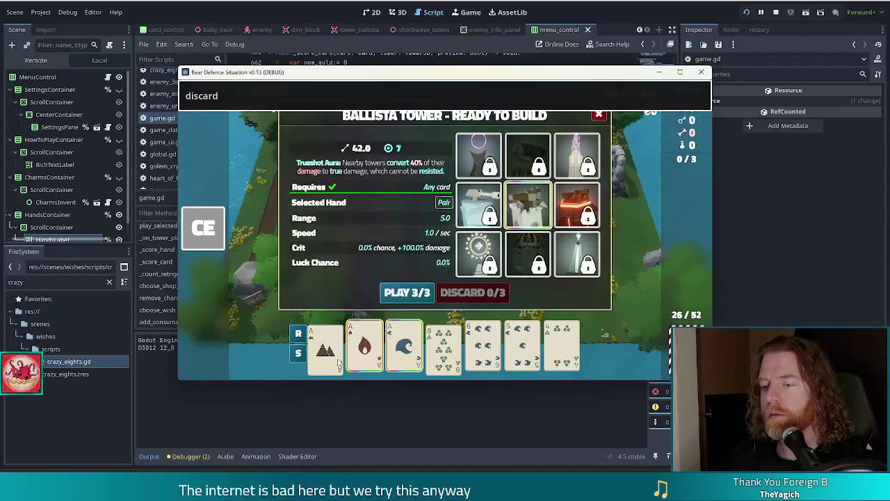
key("Return")
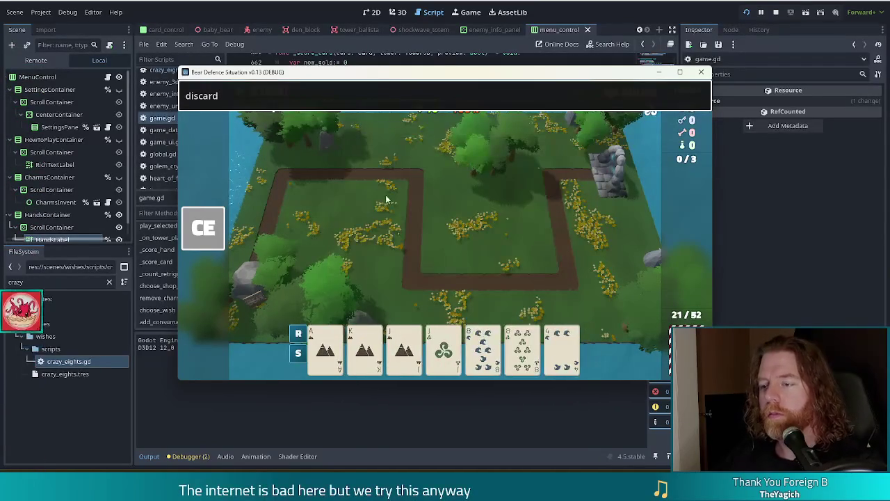
Step: Close the console, select both eights as a Pair, and toggle the 8 of Water to test its material
mouse_move(496, 352)
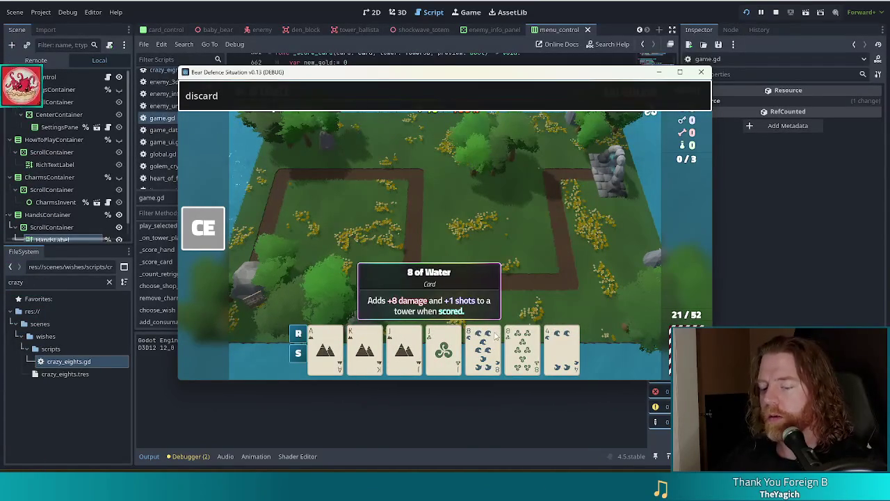
key("Escape")
left_click(495, 352)
left_click(523, 349)
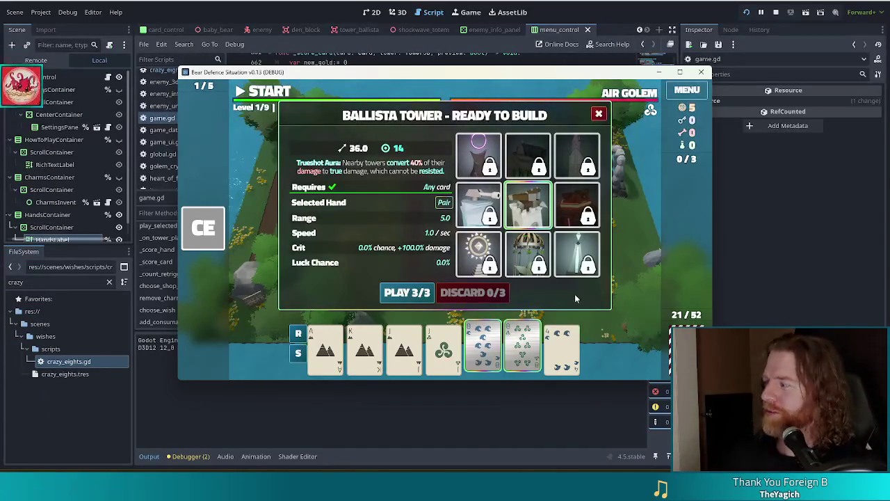
left_click(485, 353)
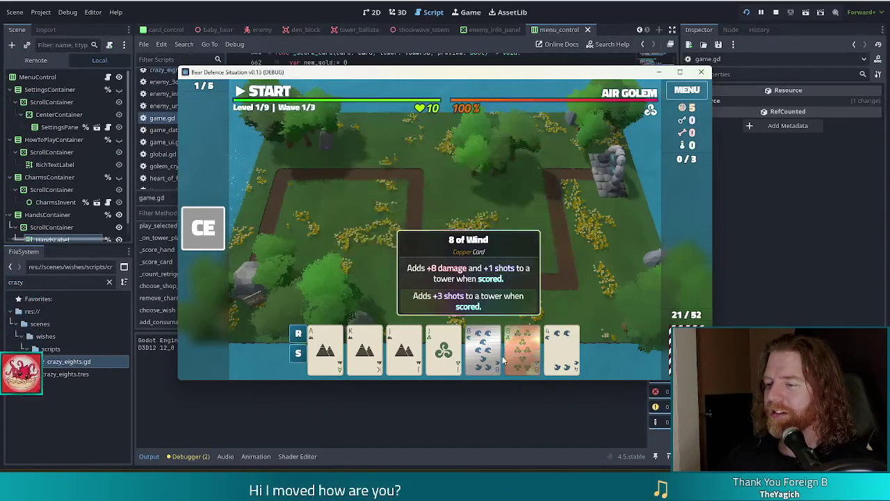
left_click(485, 353)
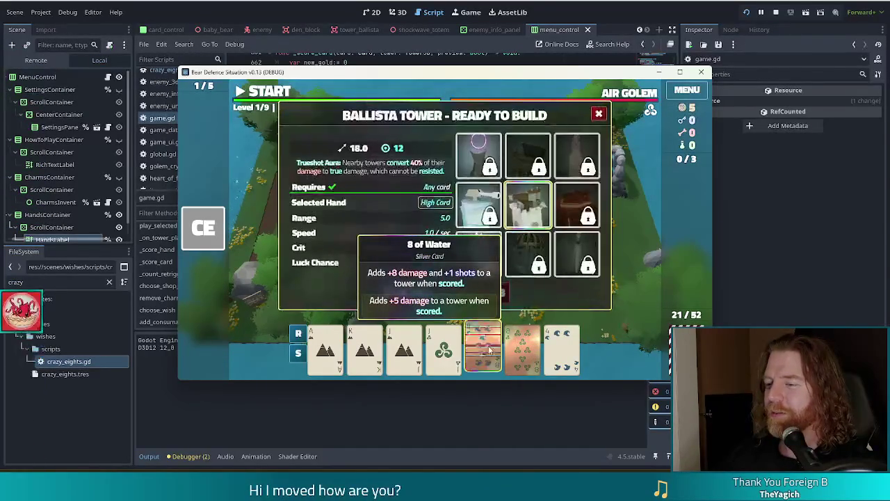
left_click(492, 347)
left_click(491, 348)
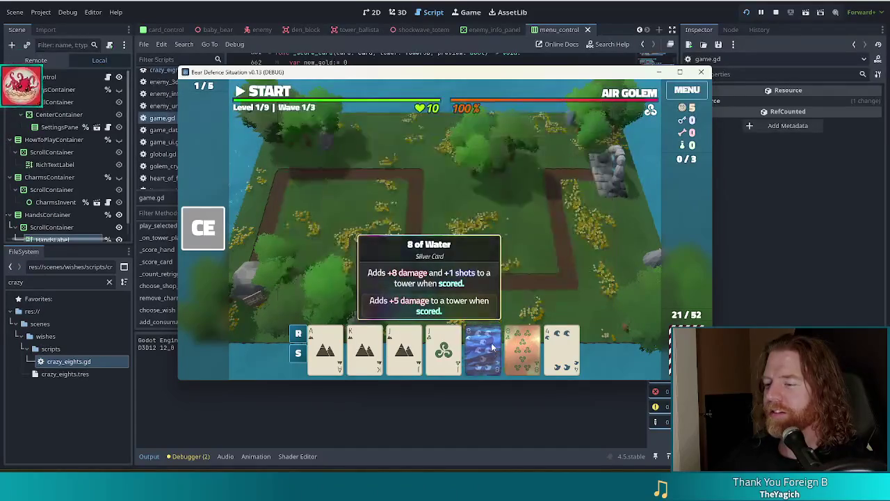
left_click(492, 348)
right_click(490, 351)
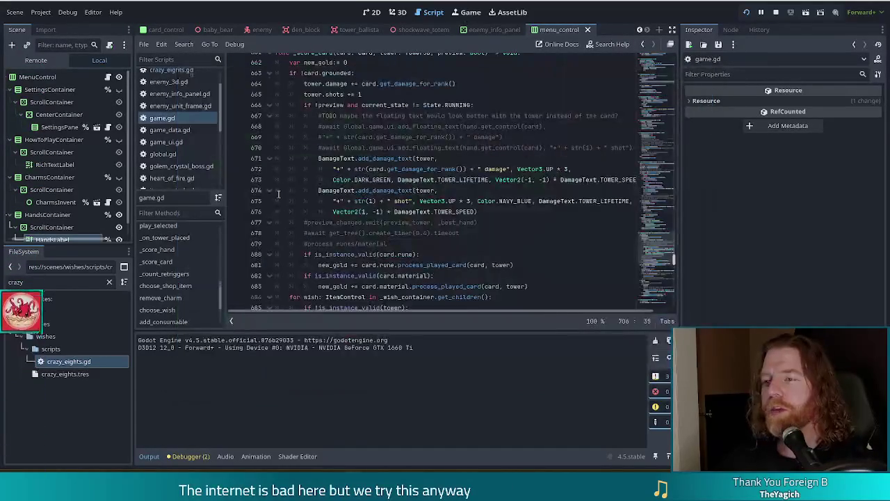
Step: In crazy_eights.gd, append 'and !_preview' to line 11's if condition
left_click(170, 71)
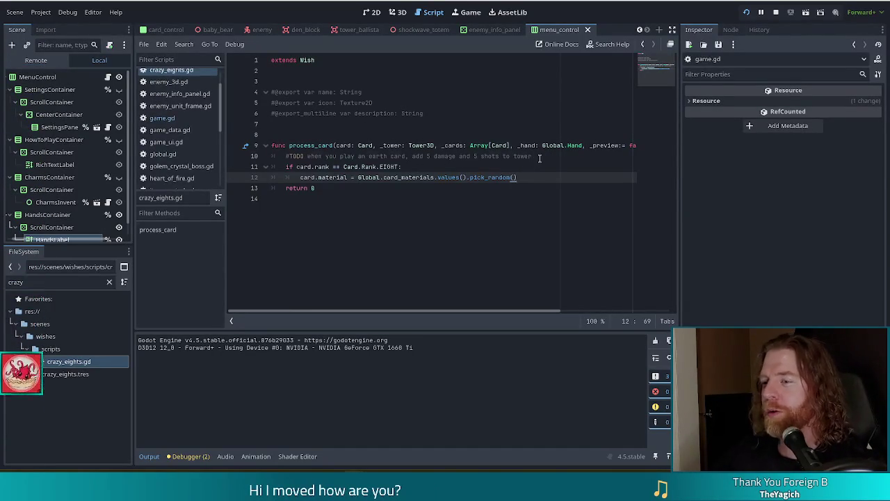
left_click(547, 156)
key("Return")
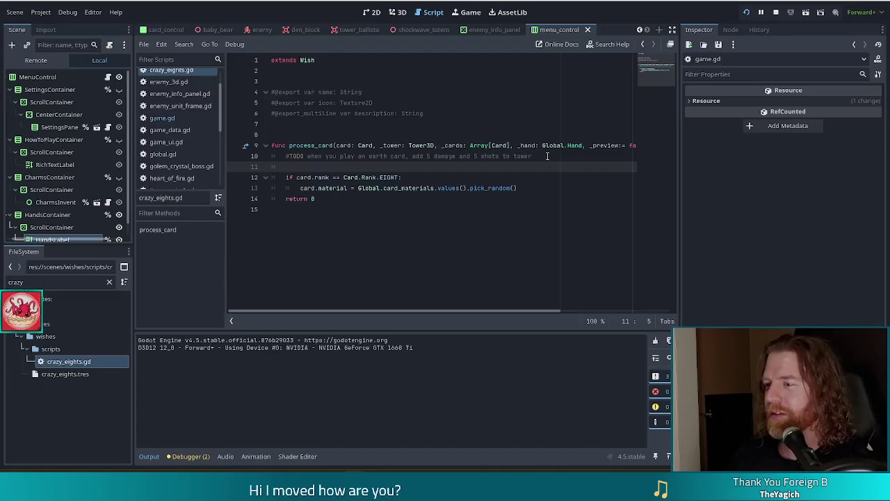
key("BackSpace")
key("BackSpace")
key("Down")
key("Left")
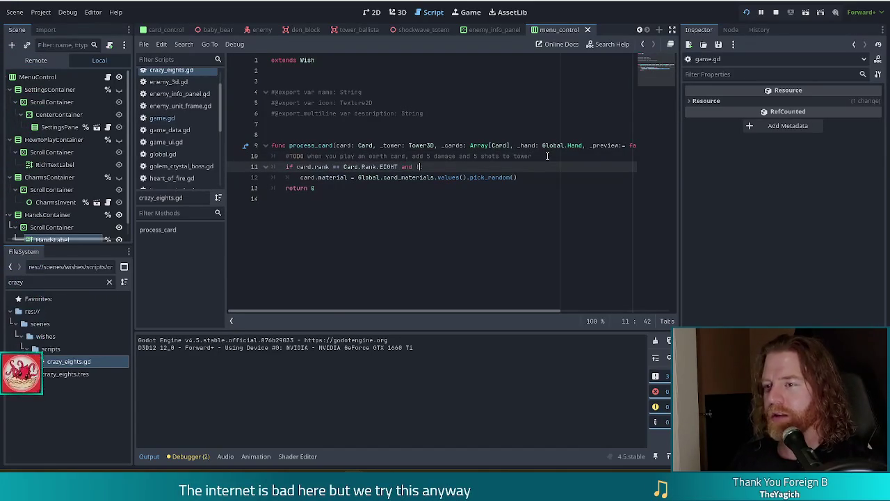
key("Down")
key("Return")
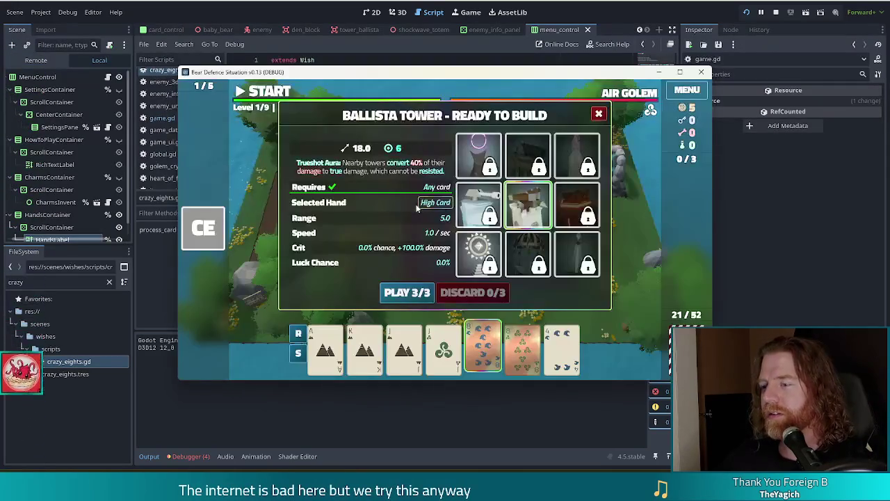
Step: Play the pair of eights and place the Ballista tower in the map centre
left_click(490, 341)
left_click(491, 340)
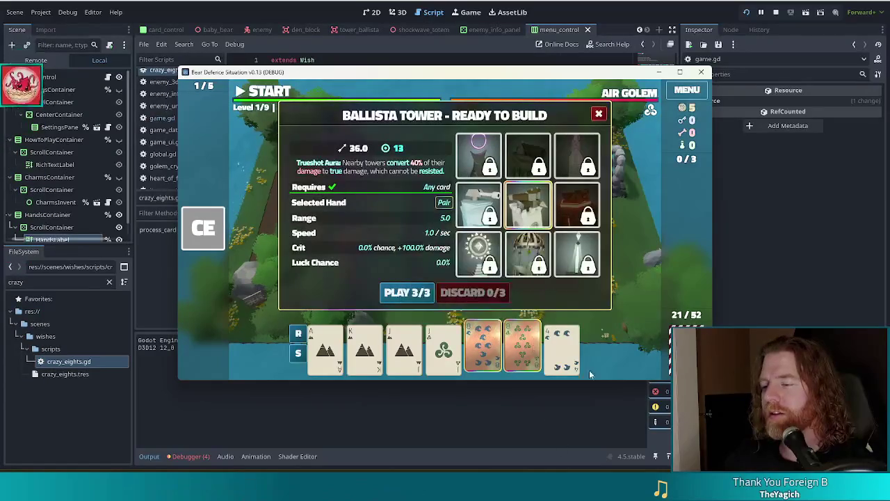
left_click(414, 294)
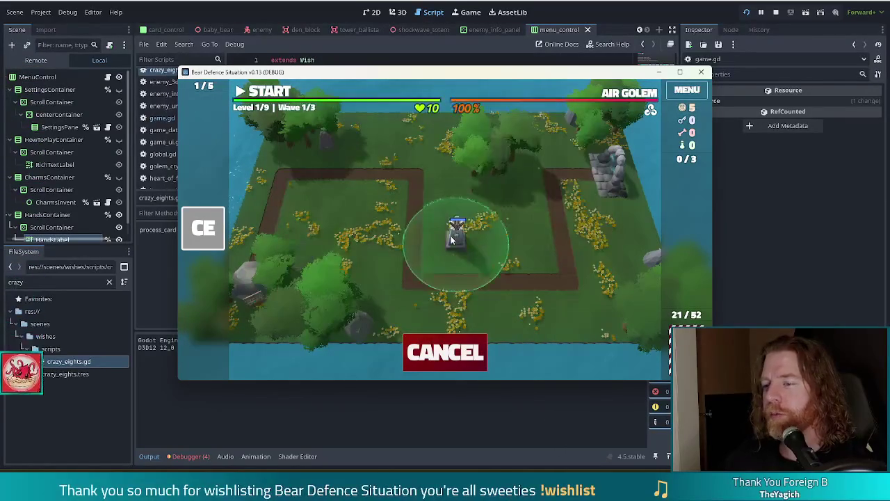
left_click(450, 238)
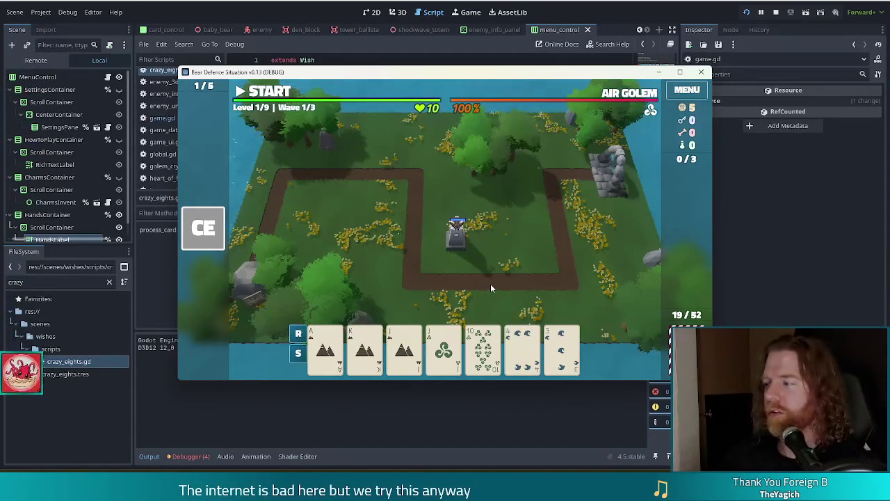
Step: Select the Jack of Earth and Jack of Wind as a Pair, then show the editor's Debugger errors list
mouse_move(475, 335)
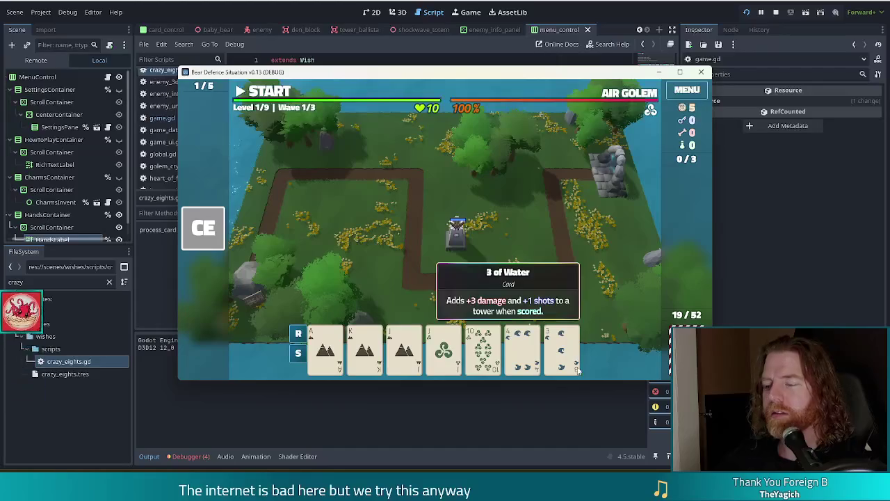
left_click(481, 345)
left_click(482, 346)
left_click(443, 346)
left_click(404, 346)
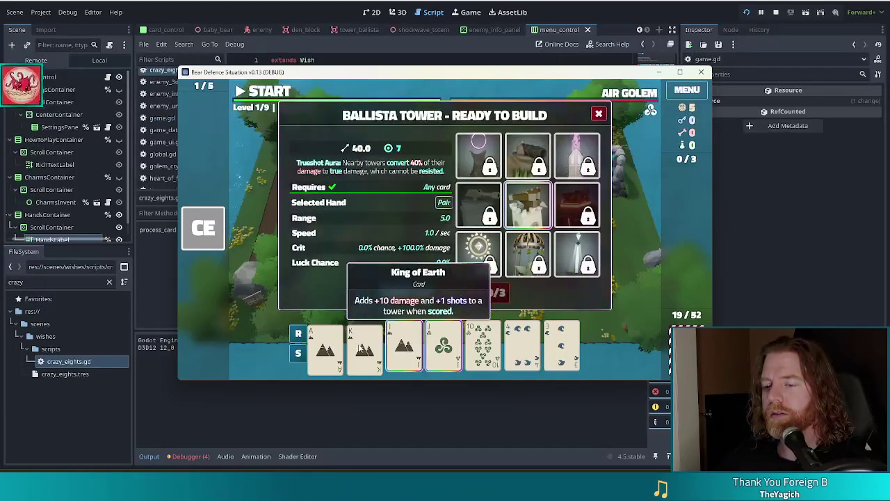
left_click(197, 456)
left_click(205, 340)
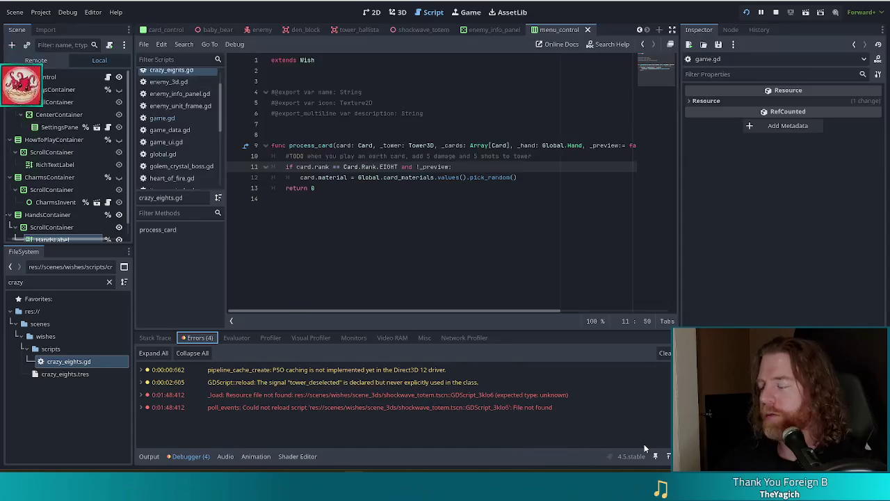
Step: Read the four Debugger errors, then switch back to the running game's Ballista build dialog
mouse_move(374, 395)
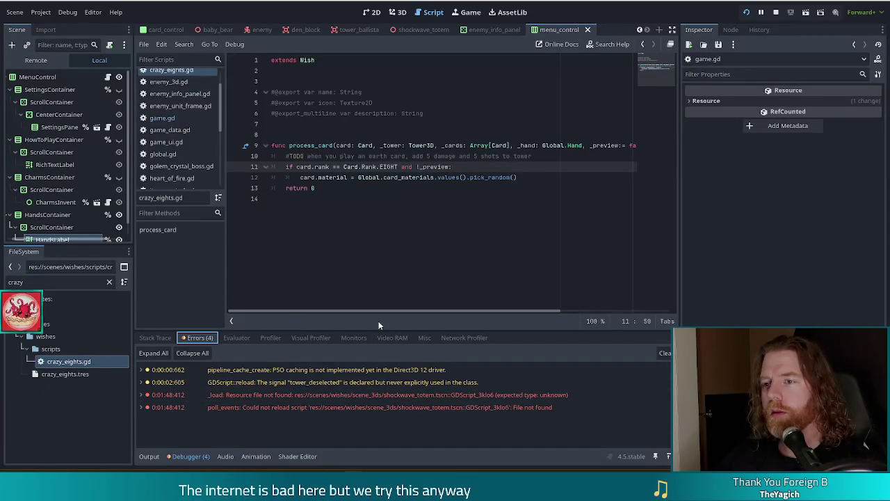
key("alt+Tab")
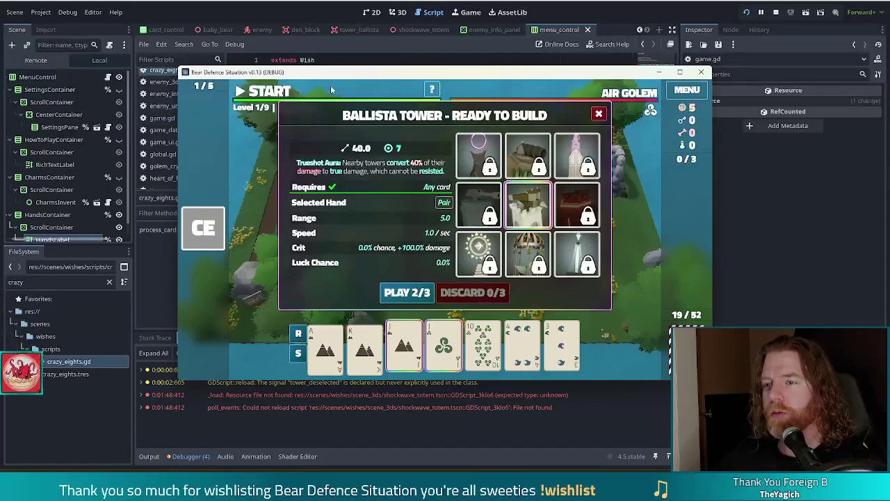
Step: Run discard in the console, select the two 9s as a Pair, and discard them
type("discard")
key("Return")
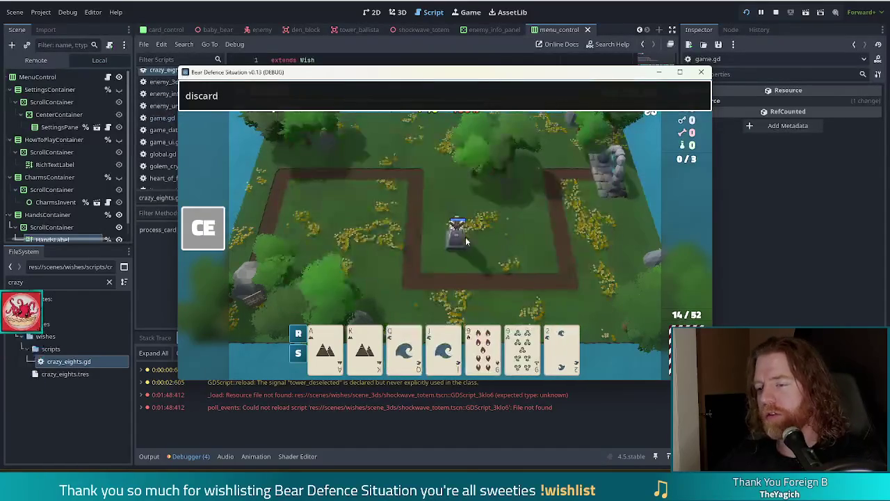
left_click(562, 347)
left_click(523, 347)
left_click(483, 348)
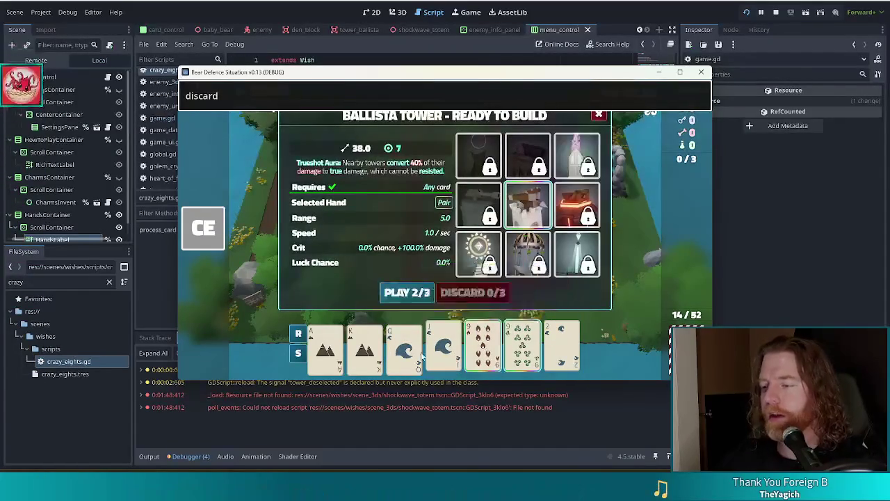
key("Return")
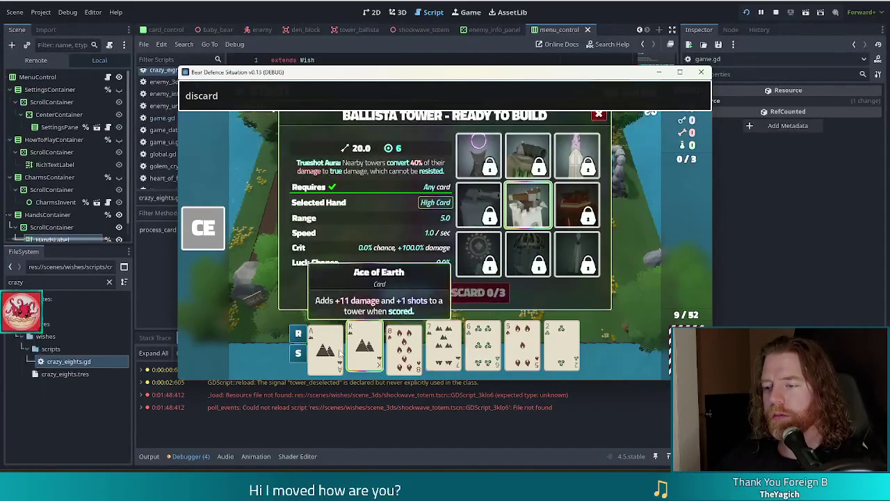
Step: Redraw again, pair the two 7s, discard, then enter add_treasure fake_id in the console
left_click(290, 97)
key("Return")
left_click(562, 347)
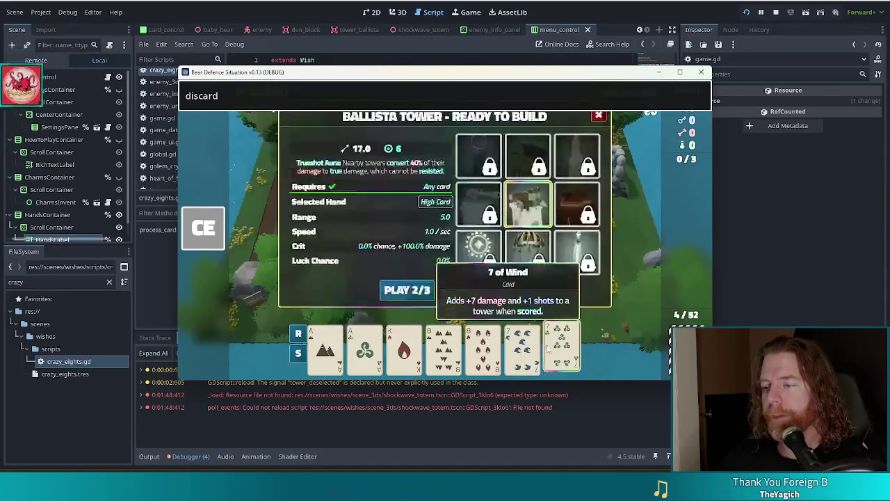
left_click(523, 347)
left_click(292, 102)
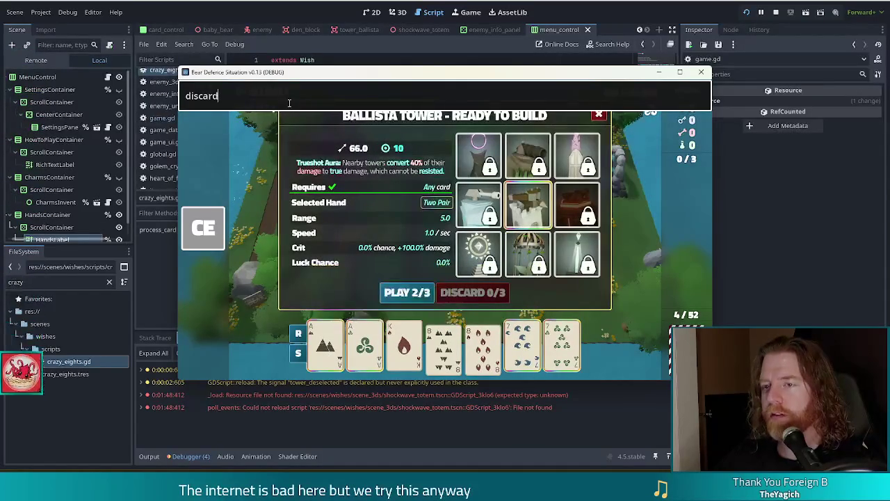
key("Return")
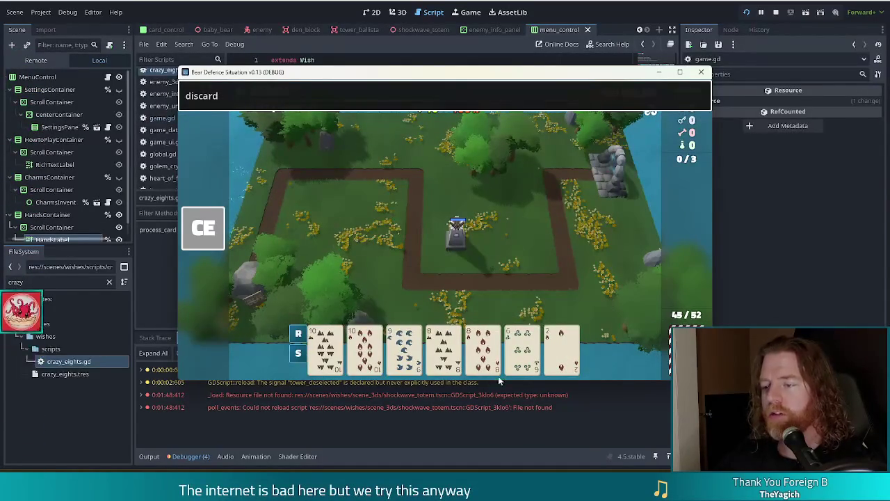
left_click(302, 93)
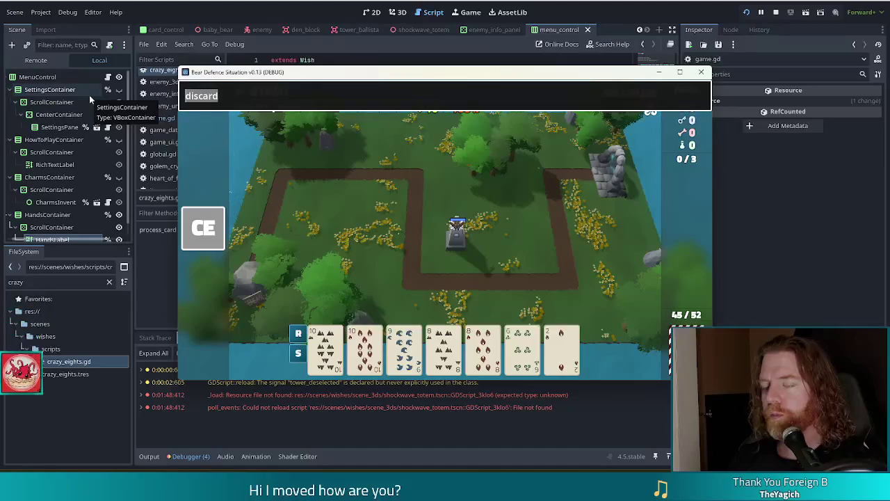
type("add_treasure fake_id")
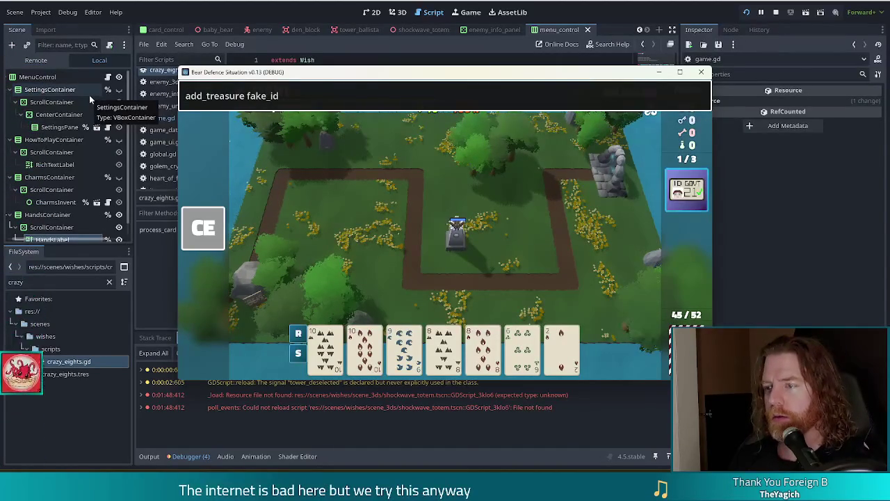
Step: Close the console and use the Fake ID treasure on the 8 of Earth
key("Escape")
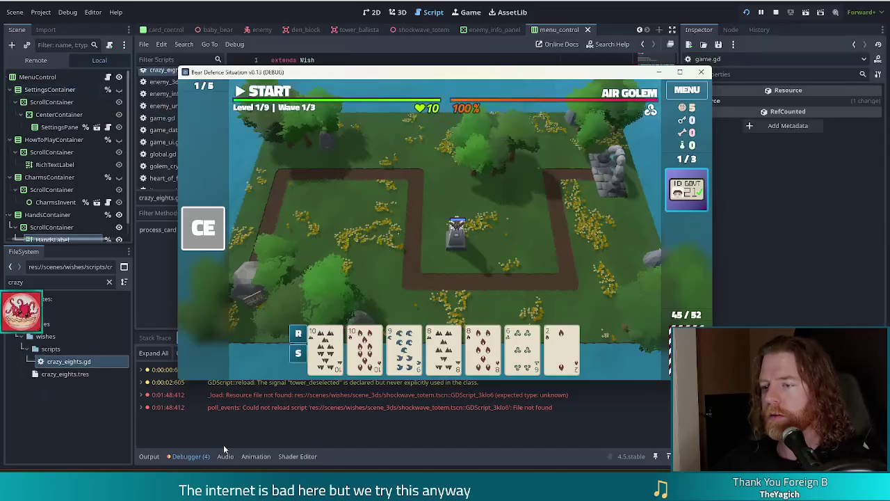
left_click(443, 350)
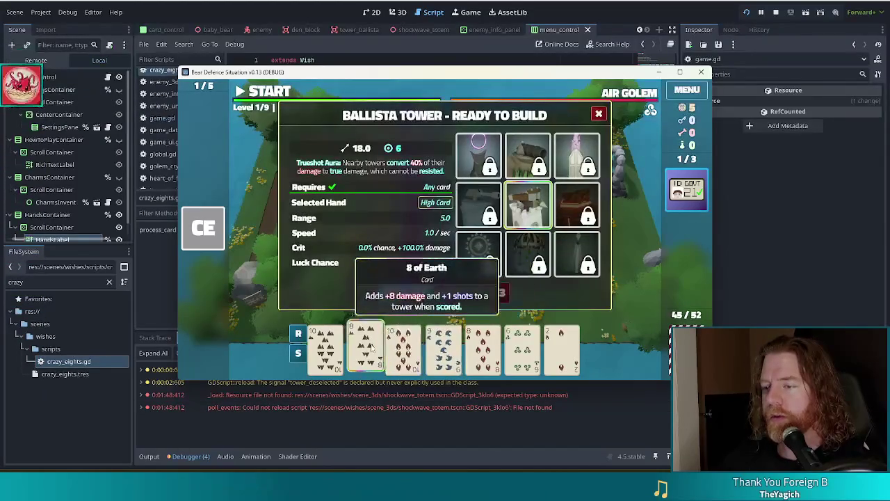
left_click(687, 189)
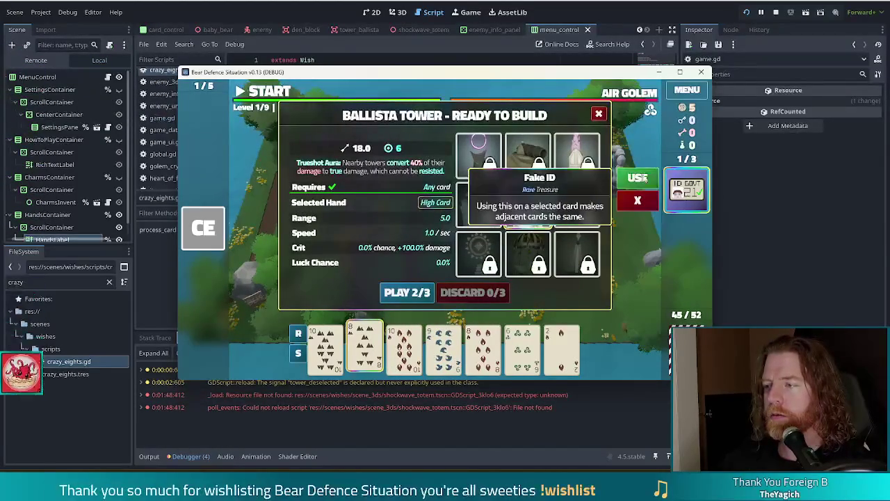
left_click(639, 180)
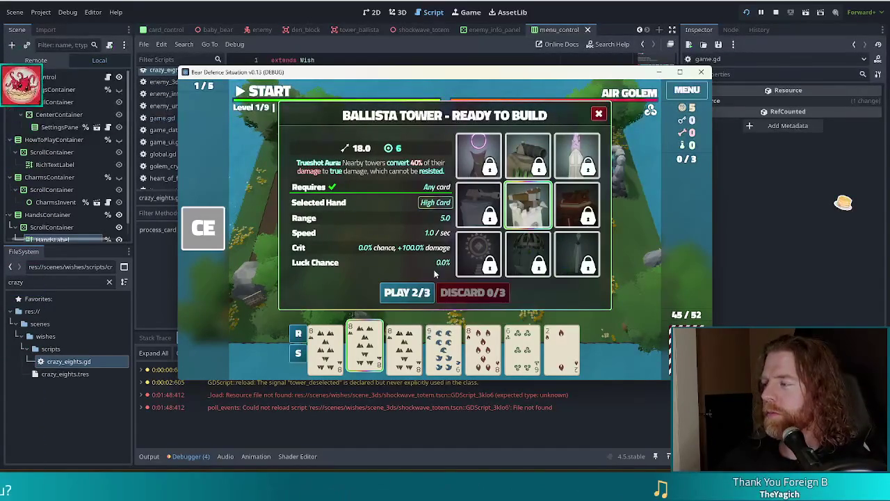
Step: Play the four 8s as Four of a Kind and place the new ballista beside the first
left_click(364, 348)
left_click(470, 352)
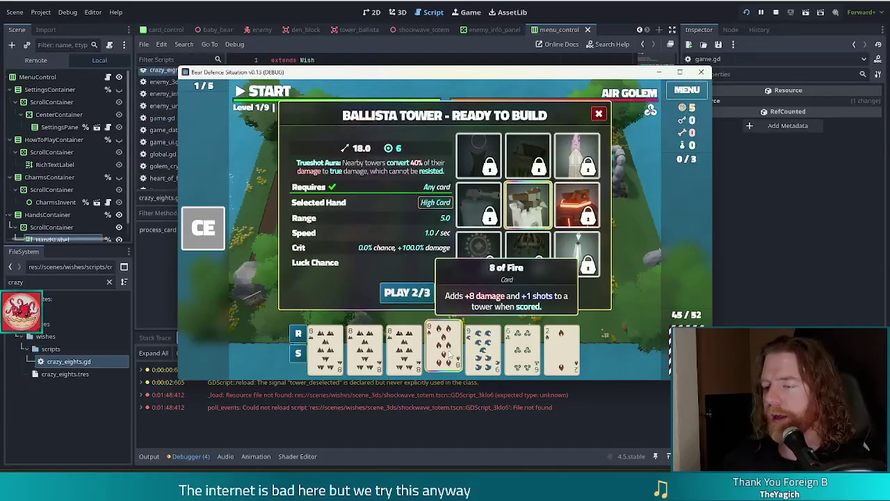
left_click(360, 349)
left_click(403, 345)
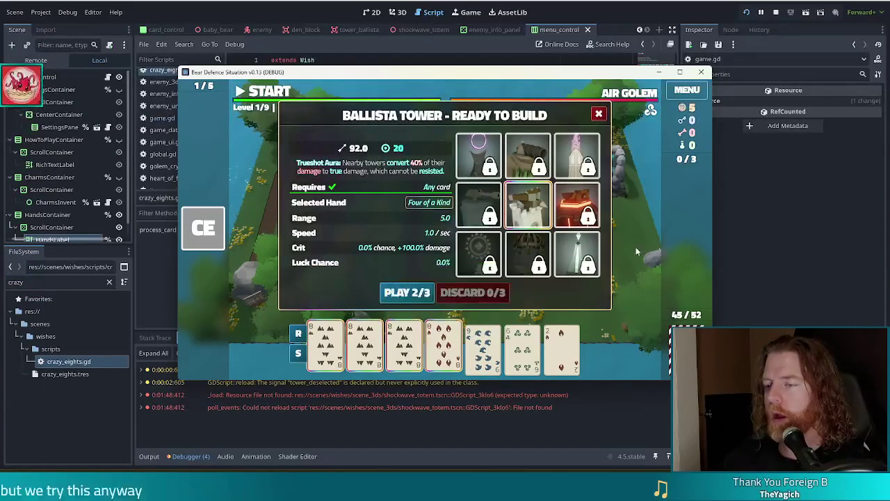
left_click(406, 292)
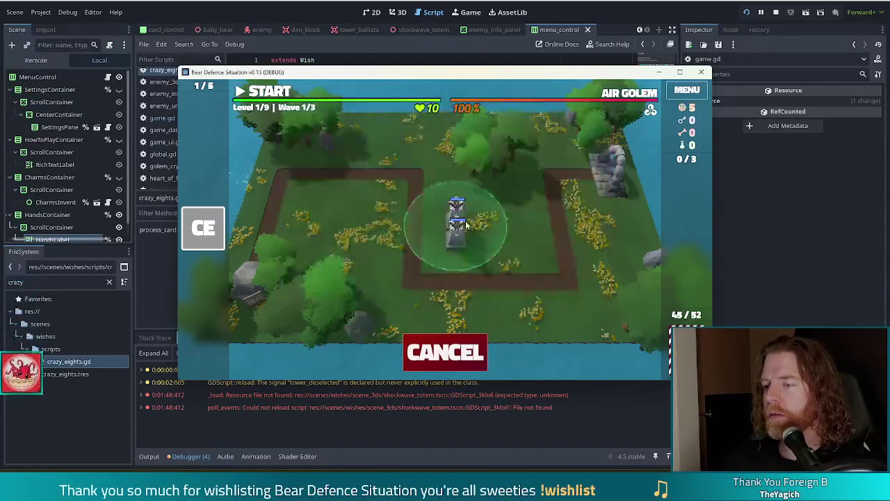
left_click(501, 237)
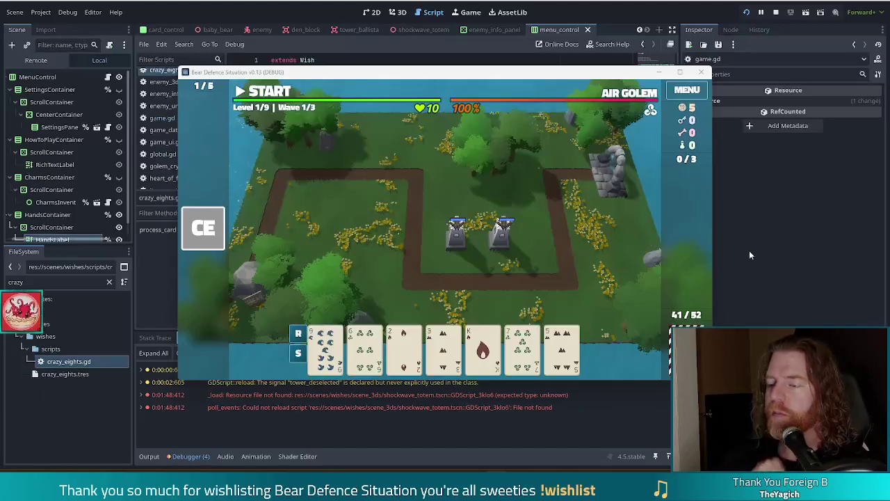
Step: Open the deck overview showing 41/52 cards remaining and scroll through it
left_click(686, 318)
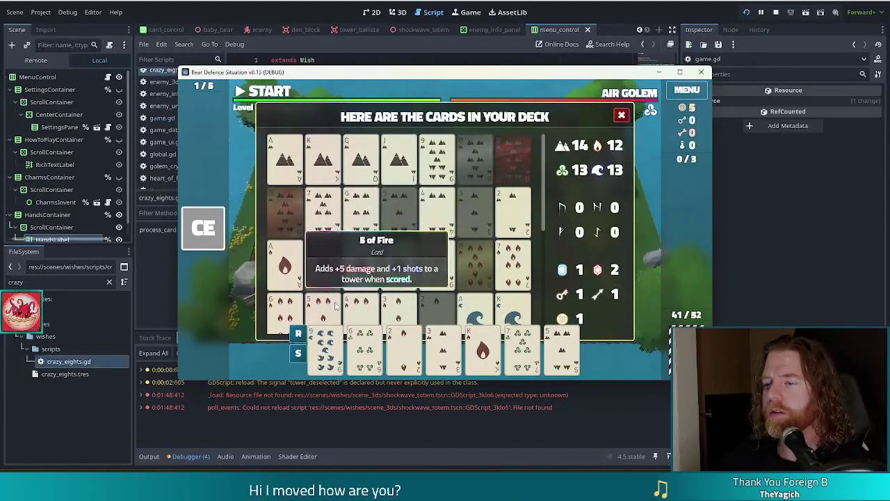
mouse_move(545, 165)
left_mouse_down()
mouse_move(528, 299)
mouse_move(541, 142)
left_mouse_up()
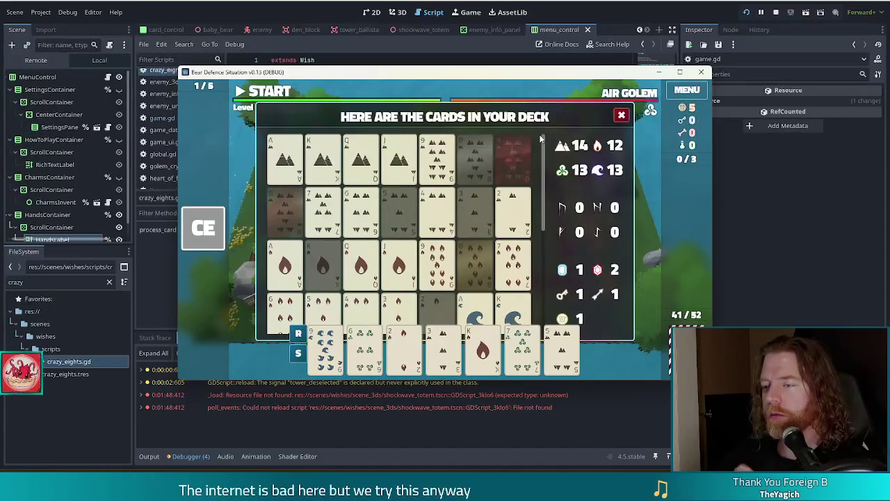
scroll(544, 155, "down", 3)
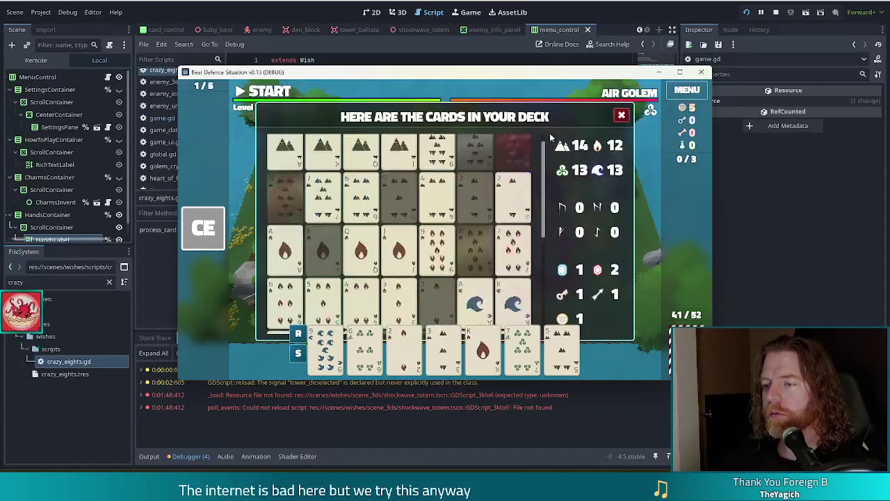
scroll(551, 158, "up", 3)
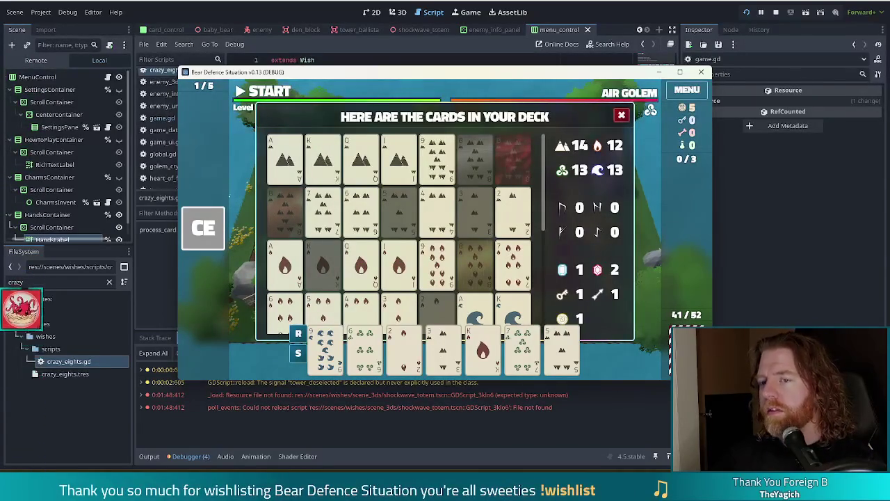
Step: Switch from the running game back to the script editor
left_click(165, 20)
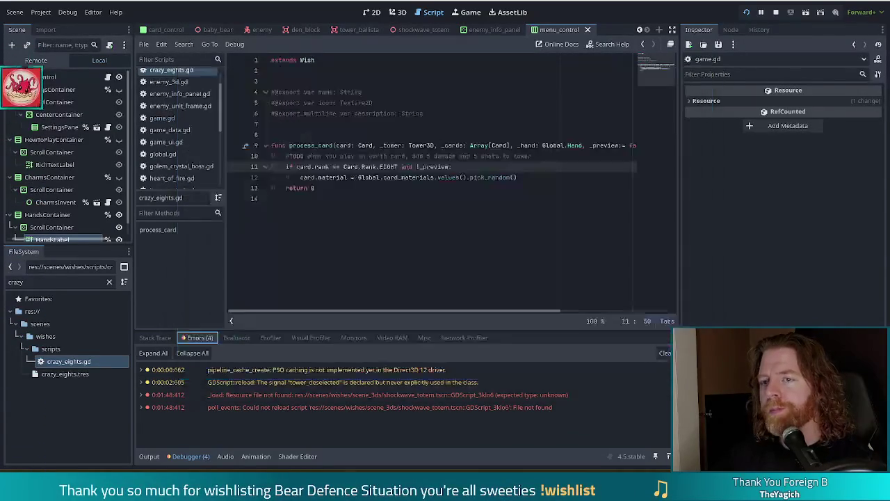
left_click(587, 30)
left_click(588, 30)
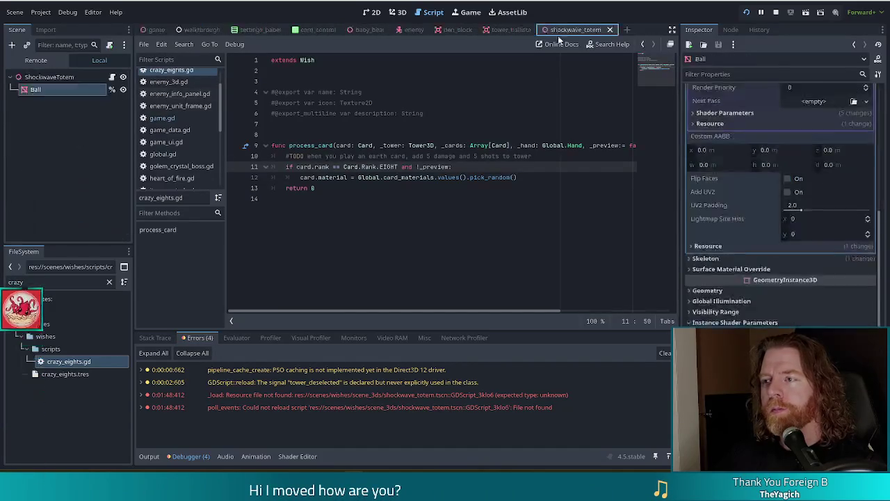
left_click(155, 30)
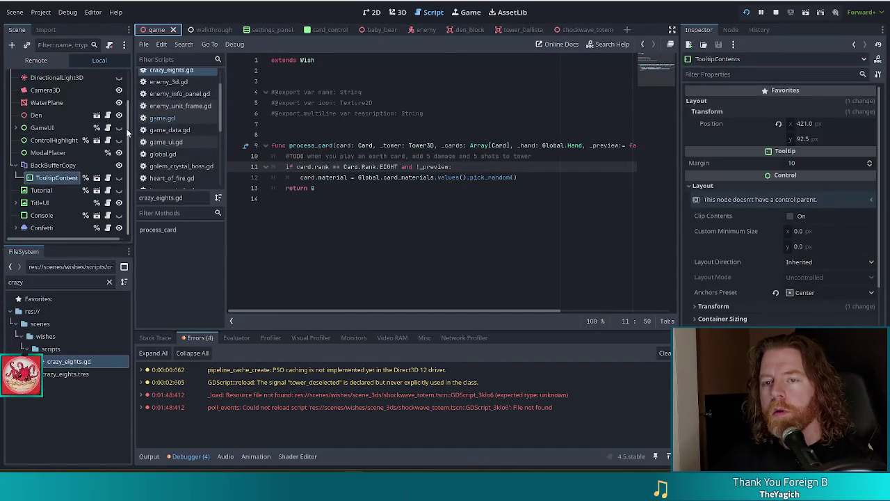
scroll(128, 122, "up", 3)
scroll(131, 119, "down", 3)
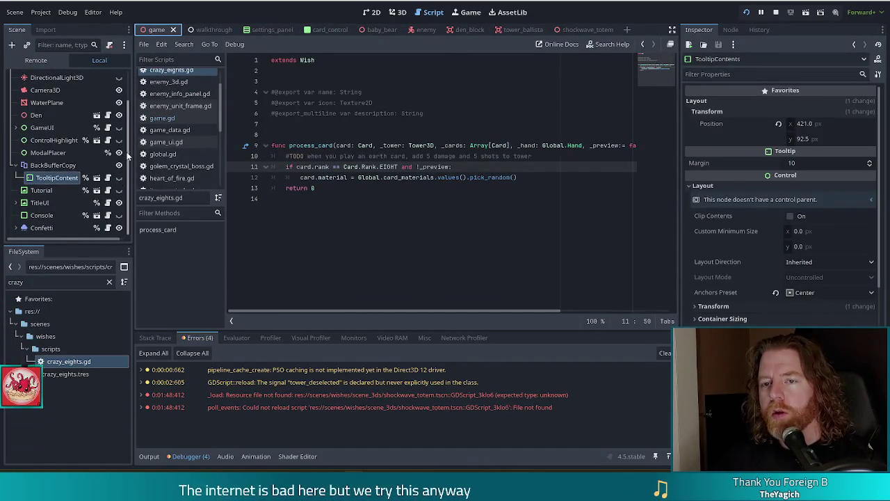
left_click(16, 129)
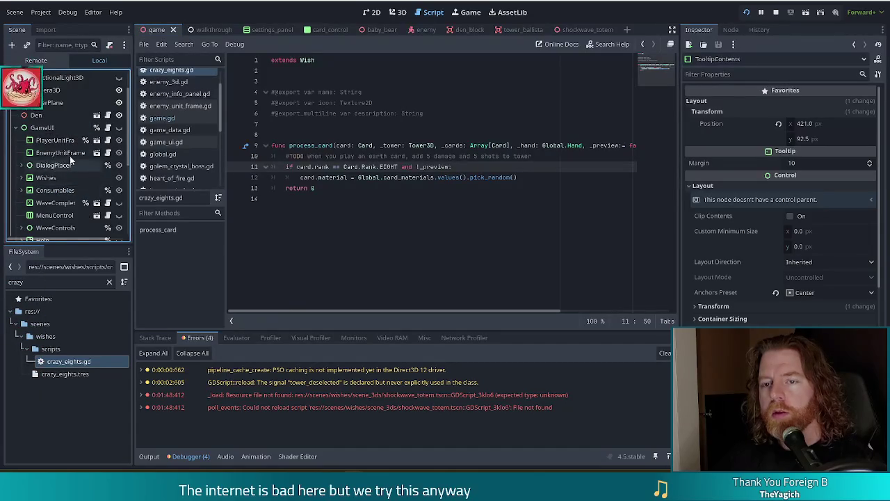
scroll(68, 169, "down", 2)
scroll(69, 169, "down", 2)
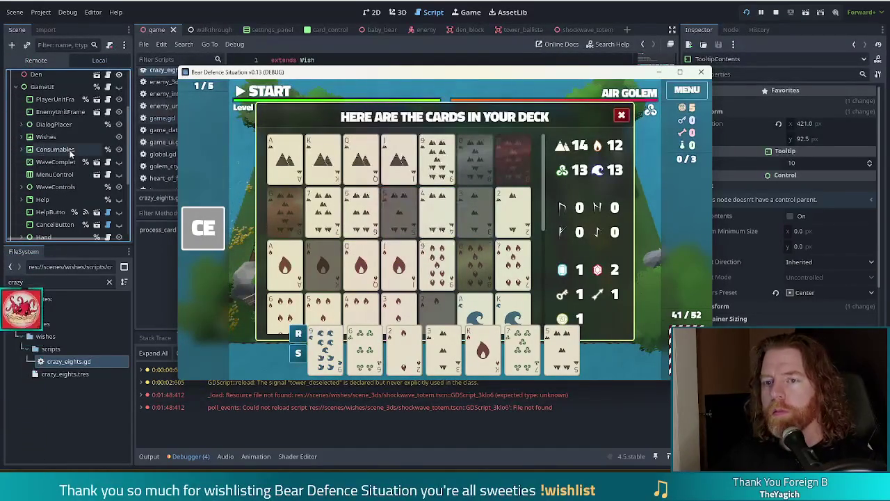
scroll(66, 156, "up", 2)
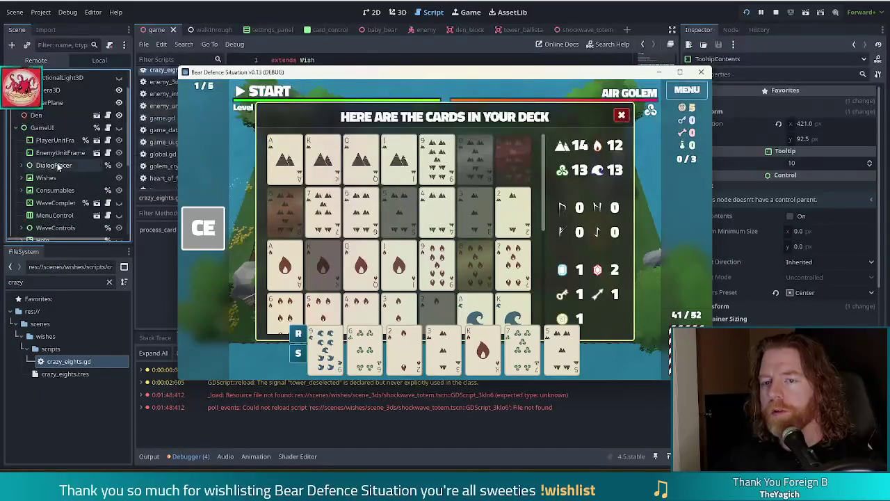
left_click(64, 169)
scroll(55, 176, "down", 3)
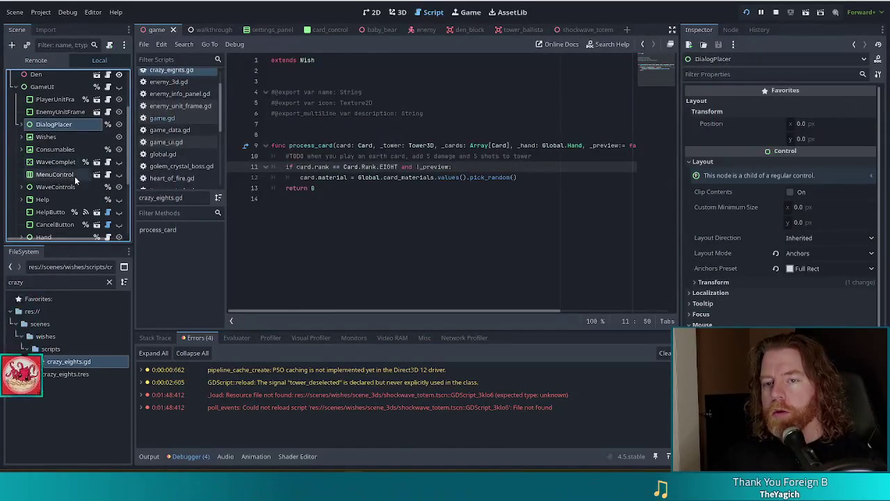
scroll(69, 195, "down", 1)
left_click(64, 196)
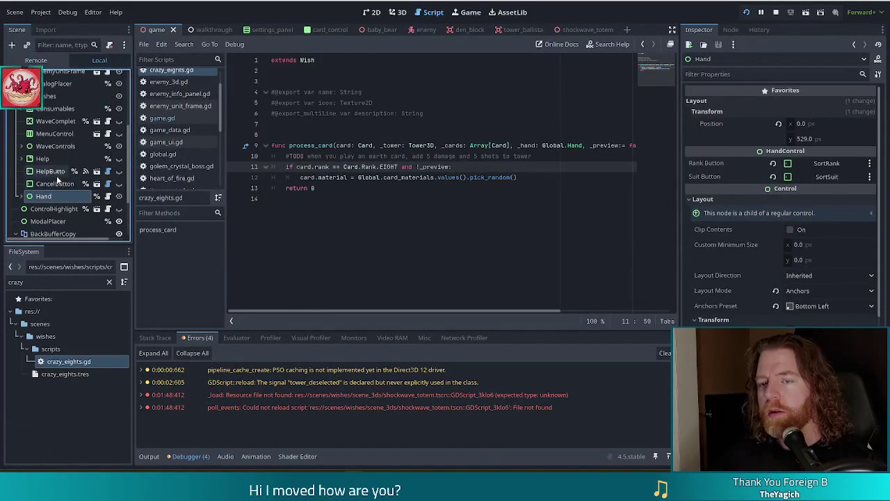
scroll(57, 179, "up", 2)
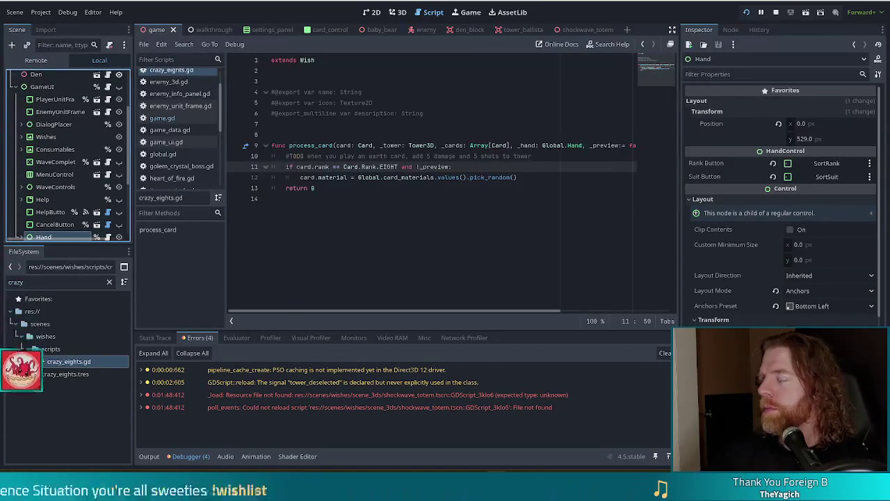
left_click(442, 217)
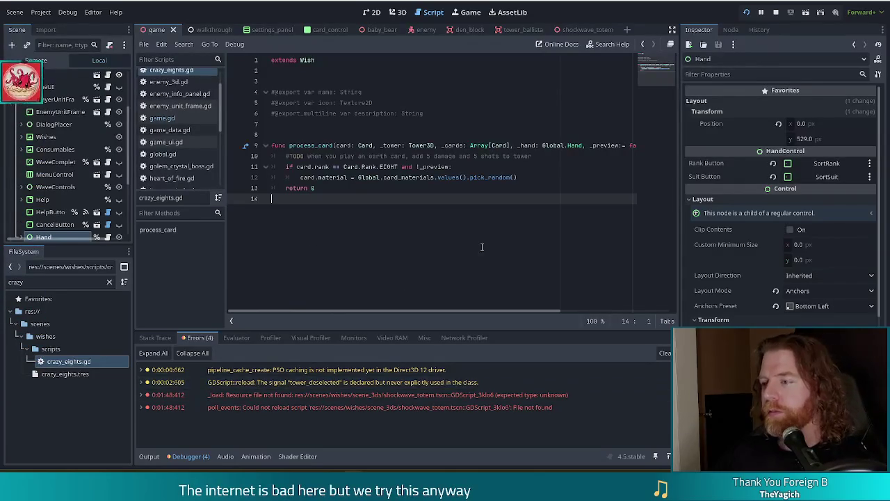
left_click(350, 190)
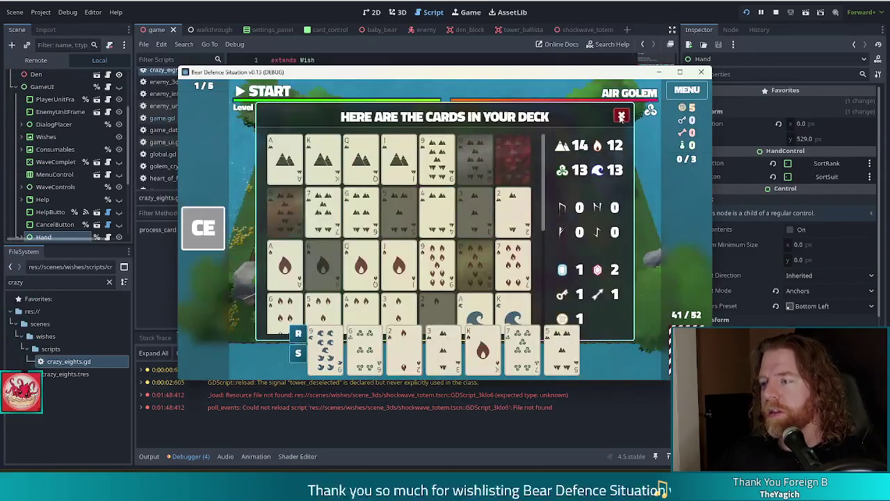
Step: Launch Bear Defence Situation with Run Project
left_click(619, 114)
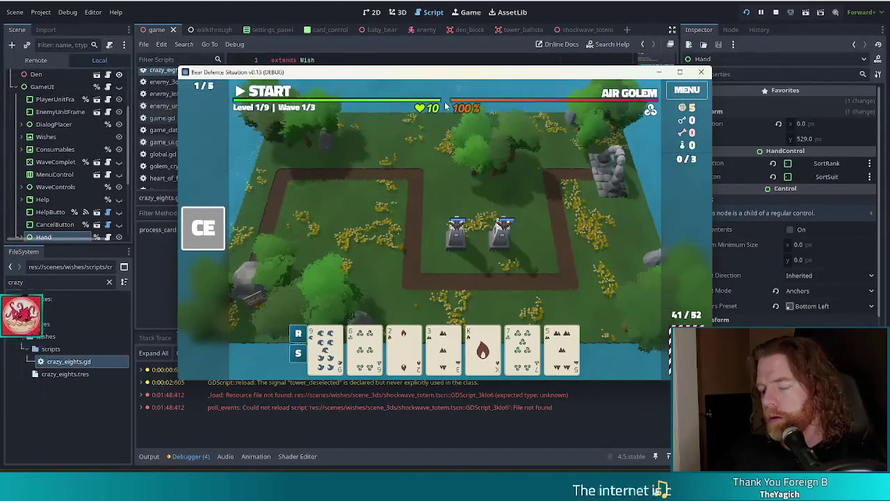
Step: Run add_wish for the Girlboss wish in the debug console, then close the game
key("grave")
key("ctrl+a")
type("add")
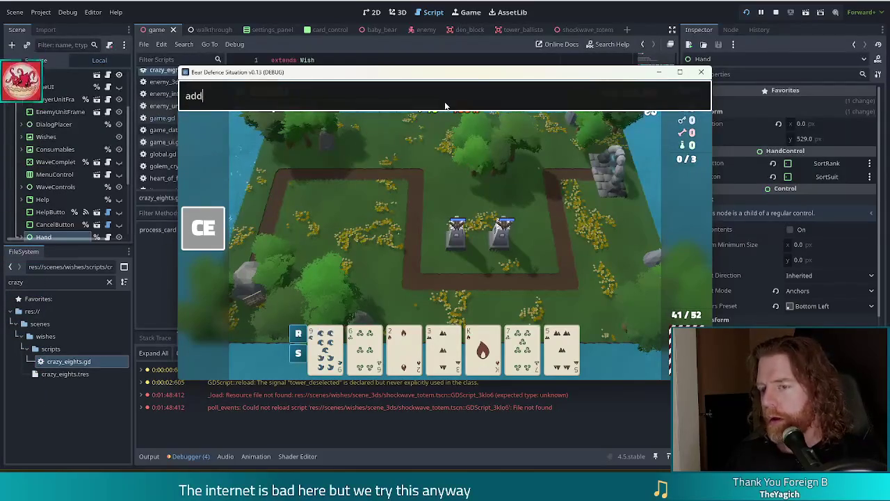
type("_wish giribass")
key("Return")
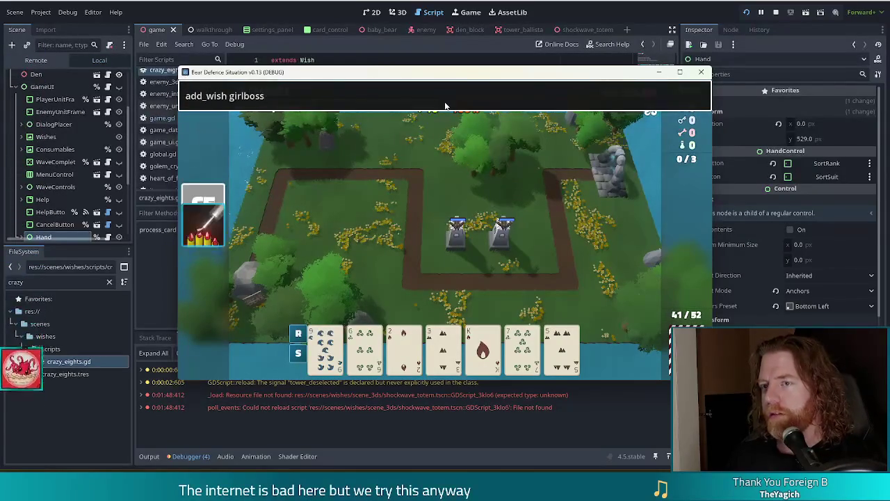
key("grave")
mouse_move(220, 255)
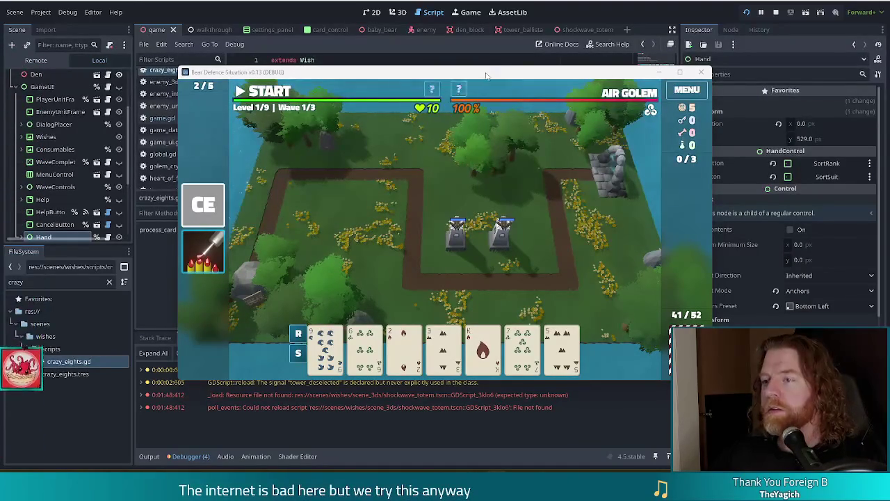
left_click(51, 279)
Step: Open girlboss.tres and change its description to say 'half damage', then save
double_click(51, 280)
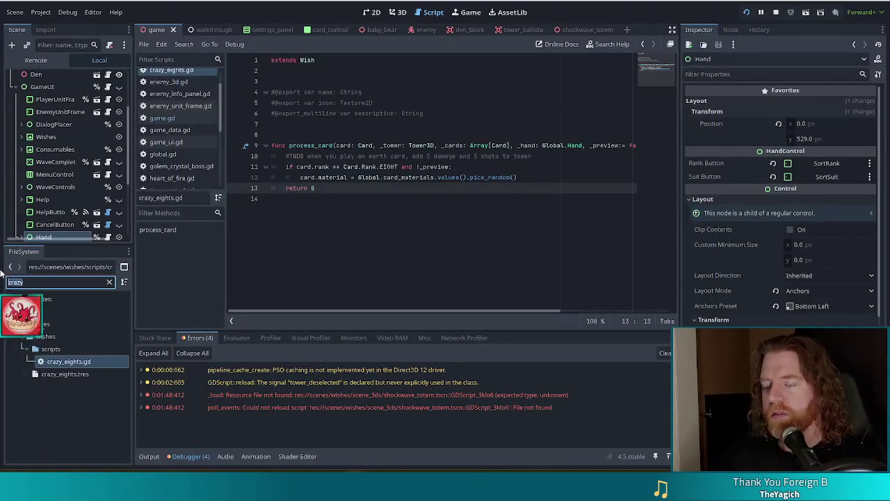
type("girlboss")
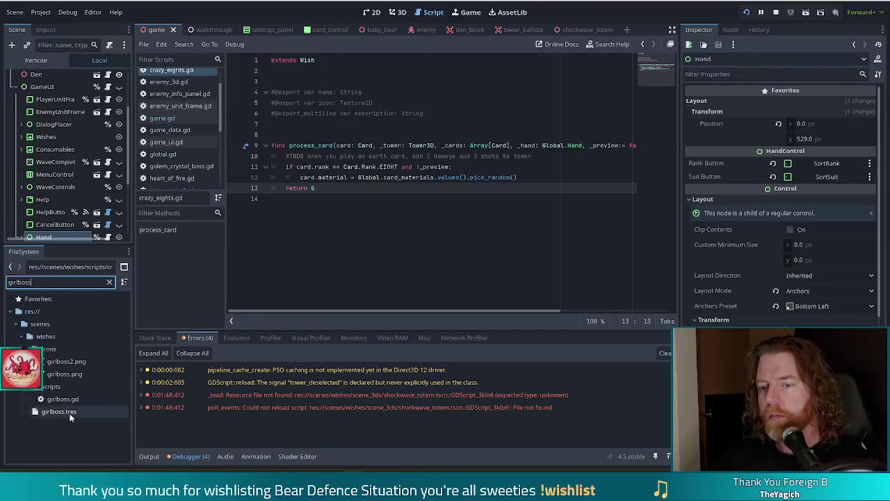
left_click(70, 411)
left_click(814, 179)
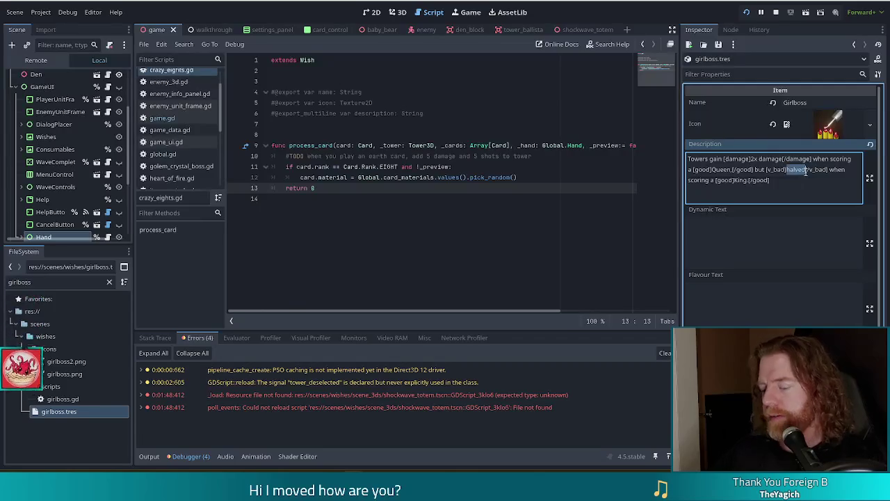
type("half damage")
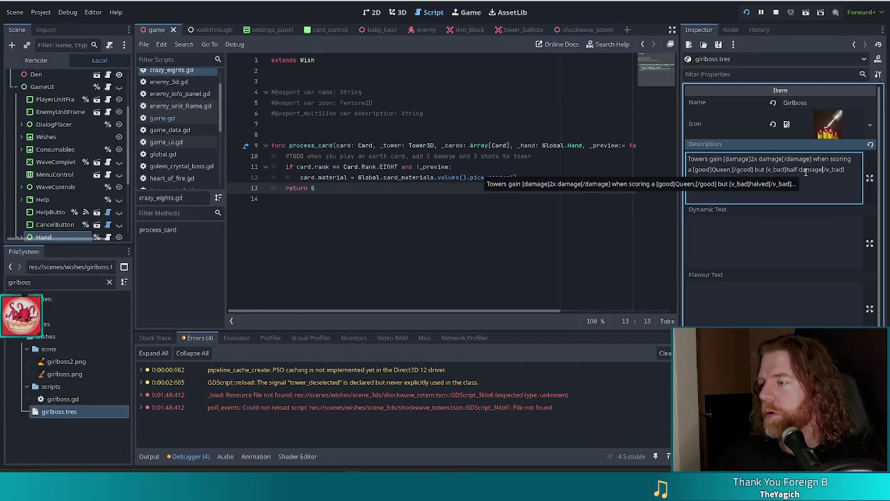
key("ctrl+s")
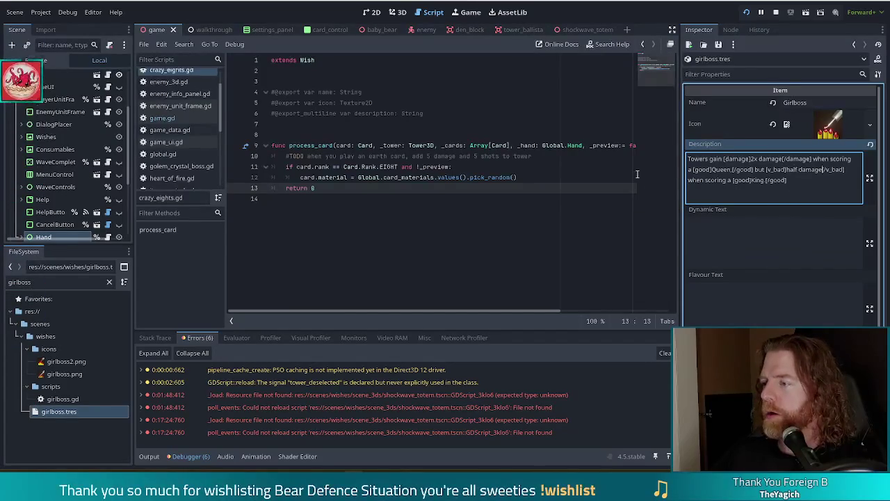
type("when scoring a [good]King.[/good")
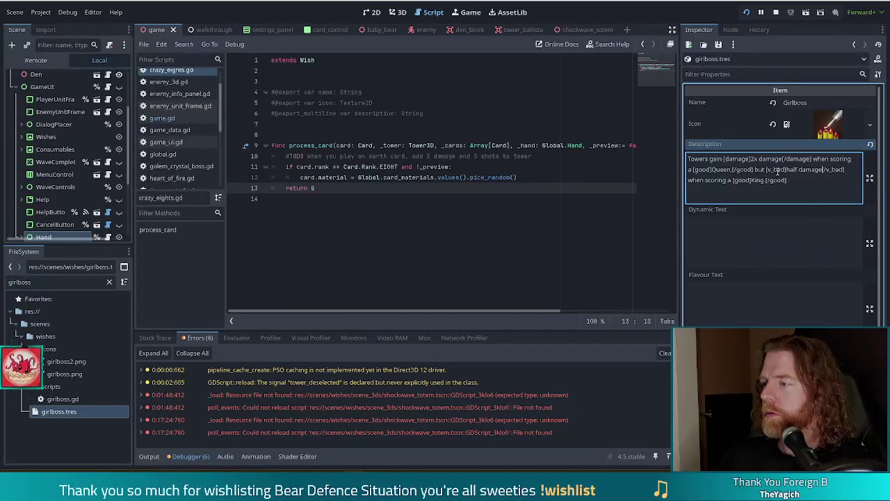
Step: Insert 'lose' after 'but' in the Girlboss description and save it
left_click(788, 169)
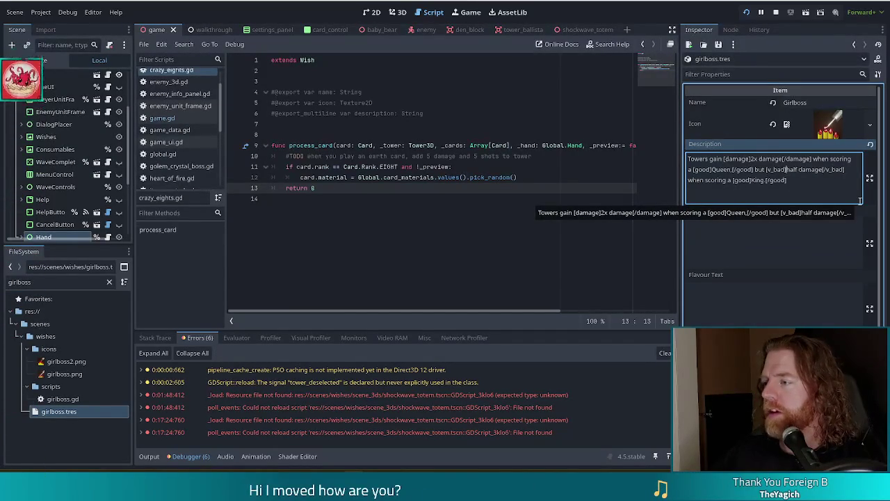
key("Left")
key("Left")
key("Left")
type("lose")
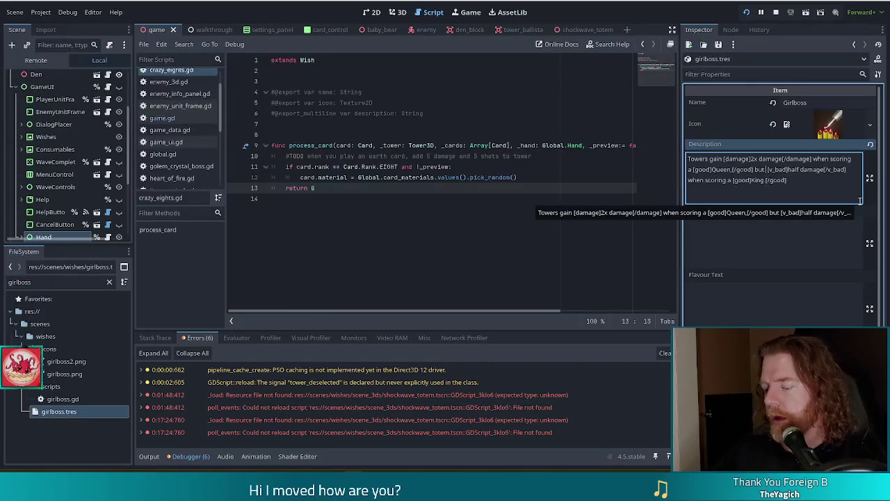
key("ctrl+s")
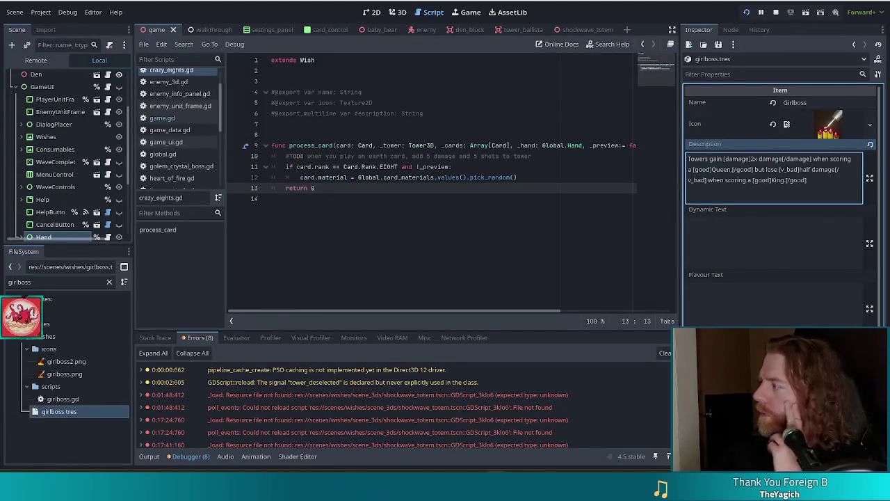
left_click(398, 166)
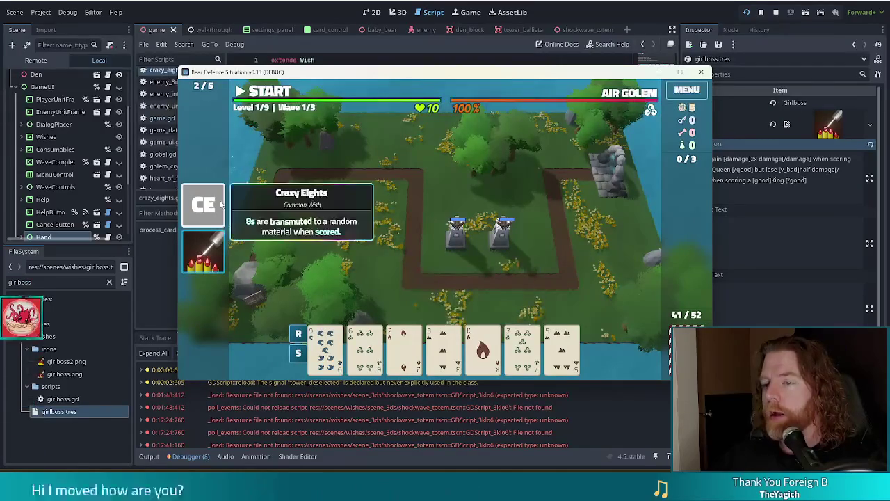
Step: Preview the Ballista Tower with the K of fire, drag the CE wish to reorder, and stop the game
mouse_move(205, 213)
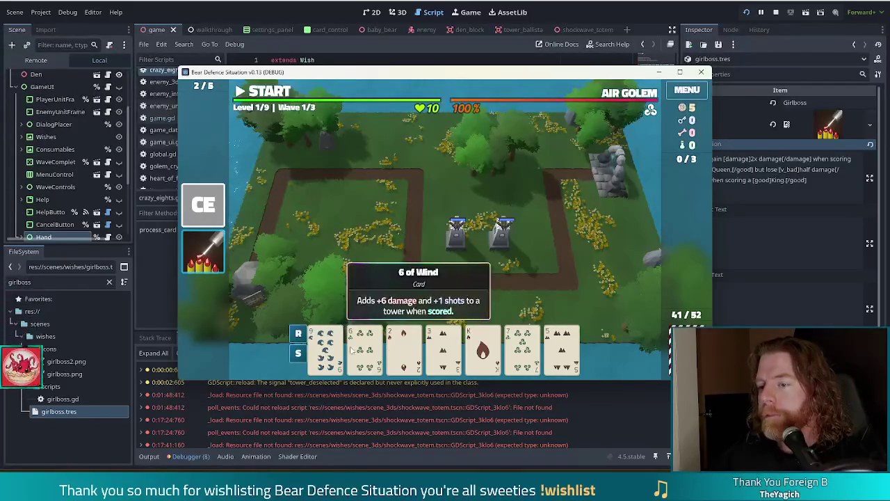
left_click(483, 351)
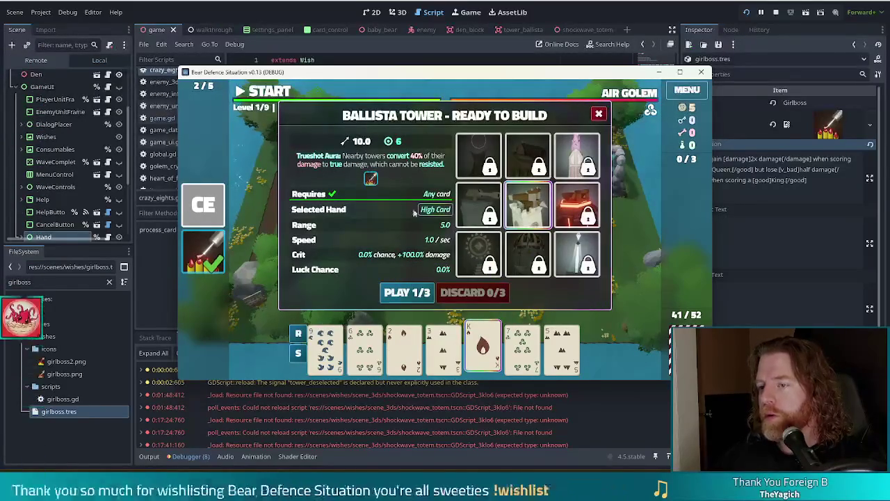
mouse_move(204, 207)
left_mouse_down()
mouse_move(210, 261)
mouse_move(208, 194)
mouse_move(209, 259)
mouse_move(222, 247)
mouse_move(221, 196)
mouse_move(221, 207)
left_mouse_up()
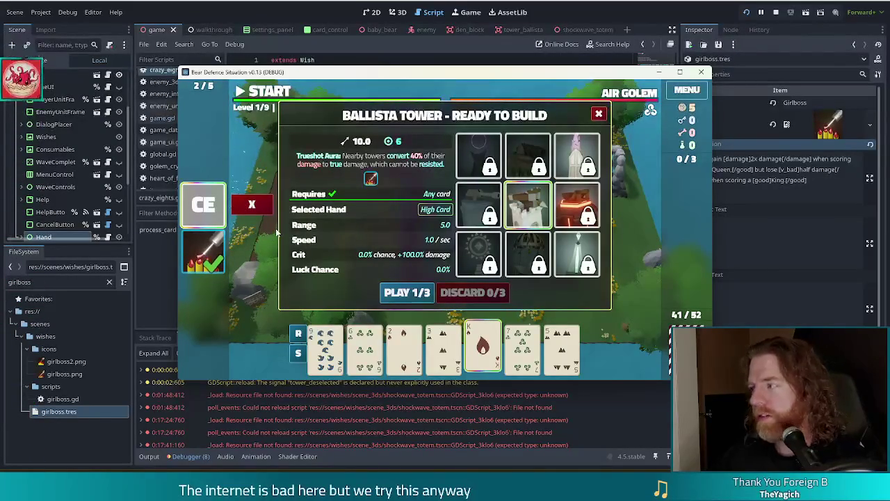
mouse_move(519, 145)
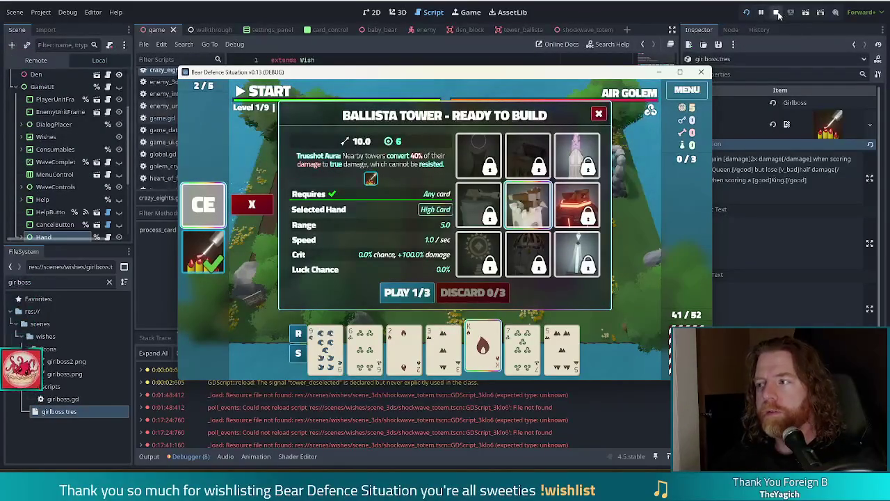
left_click(777, 13)
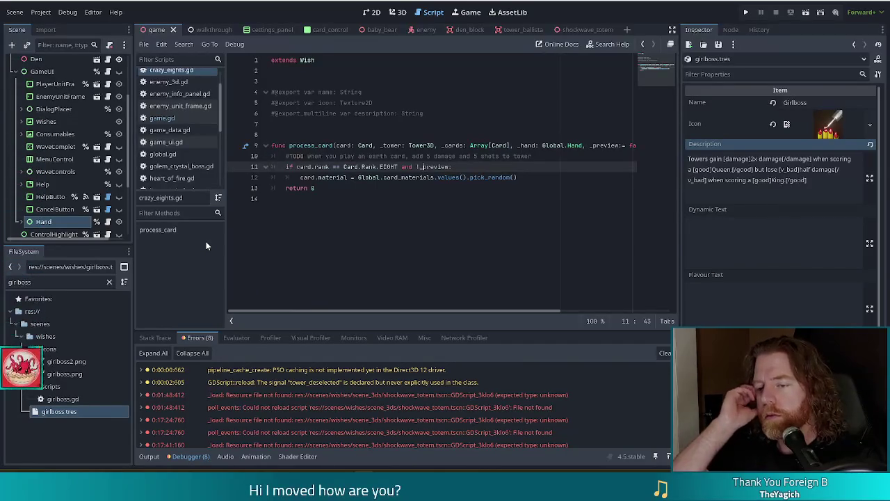
Step: Close all scripts open in the script editor
left_click(351, 156)
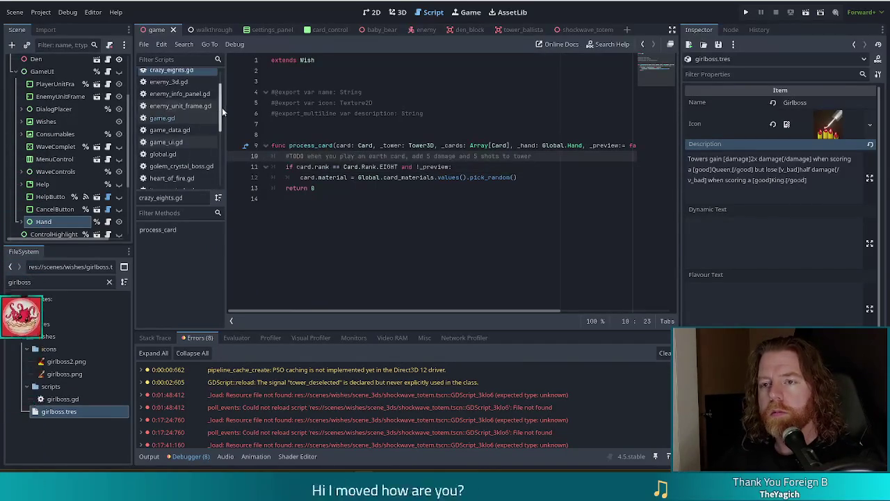
scroll(208, 118, "up", 2)
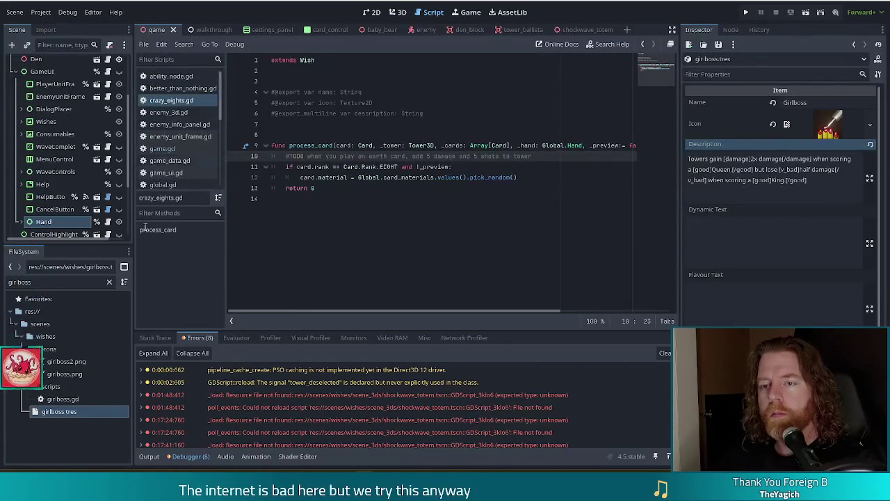
left_click(144, 44)
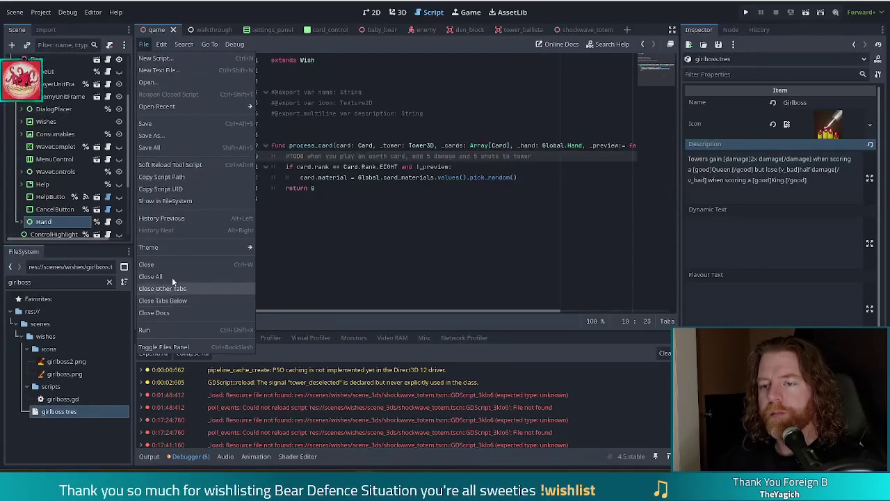
key("Escape")
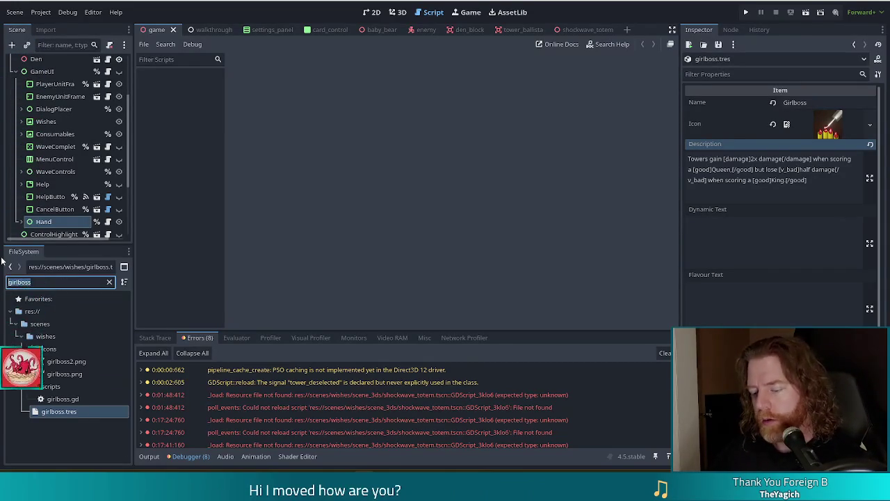
Step: Filter FileSystem for 'rearran' and open rearrangeable_container.gd
type("rearran")
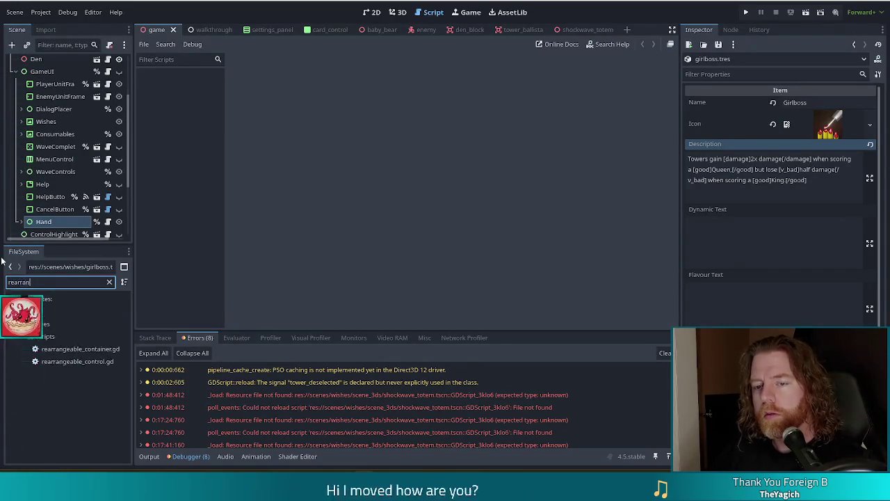
left_click(103, 351)
double_click(103, 351)
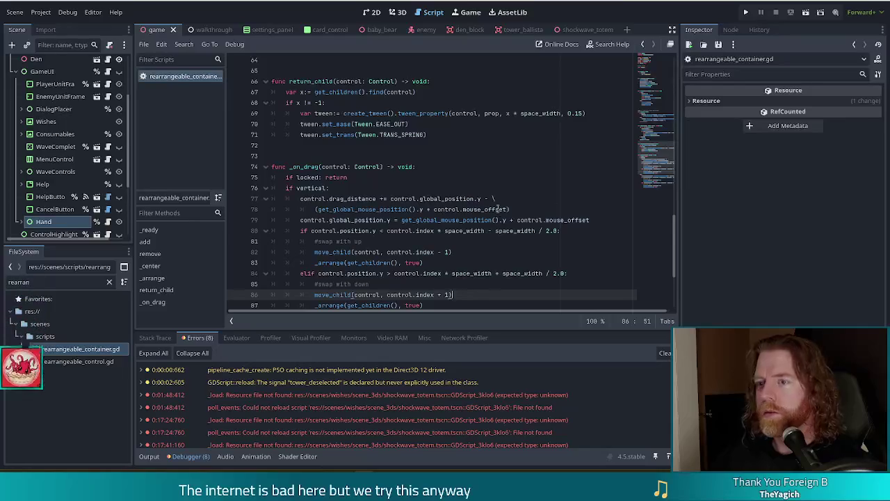
Step: Search the script for 'arranged' to locate the arranged.emit(manual) call on line 63
scroll(494, 182, "up", 15)
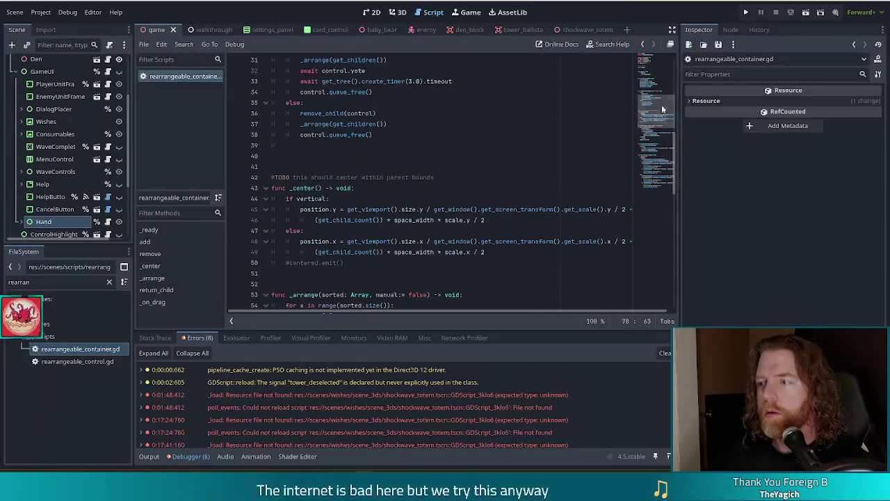
left_click(343, 156)
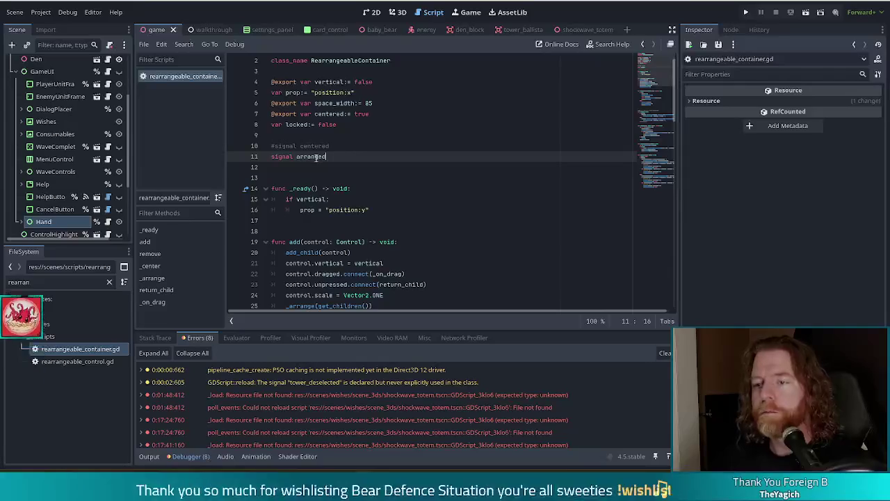
key("ctrl+f")
type("arrana")
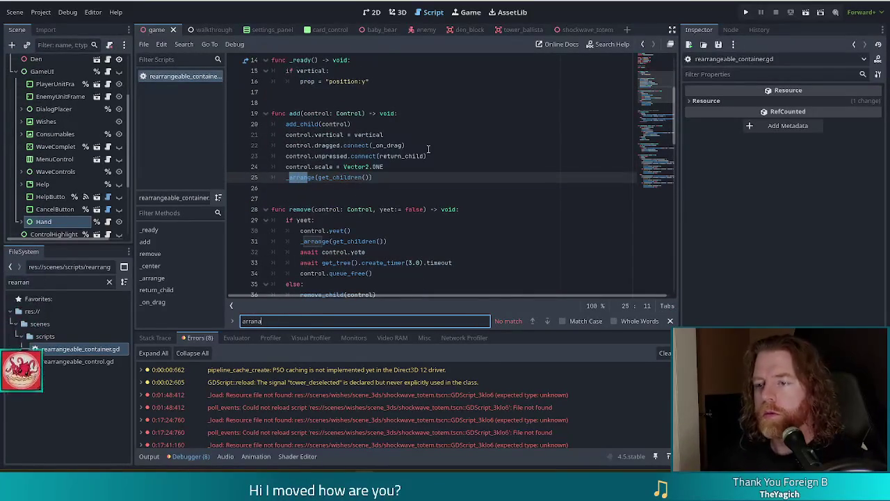
key("BackSpace")
key("BackSpace")
key("BackSpace")
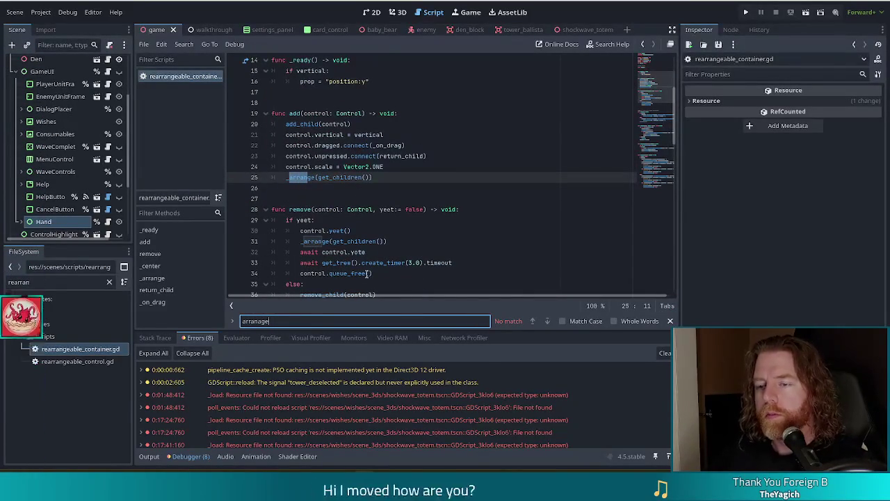
type("g")
key("BackSpace")
type("nged")
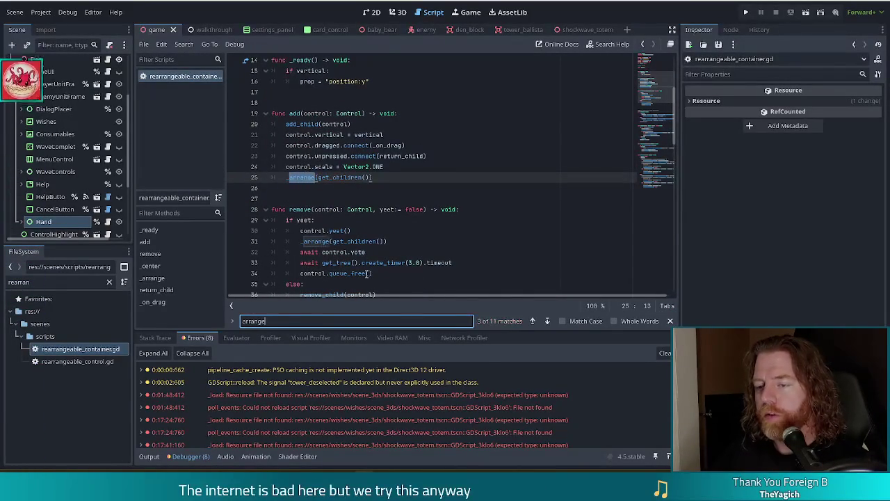
scroll(360, 178, "up", 2)
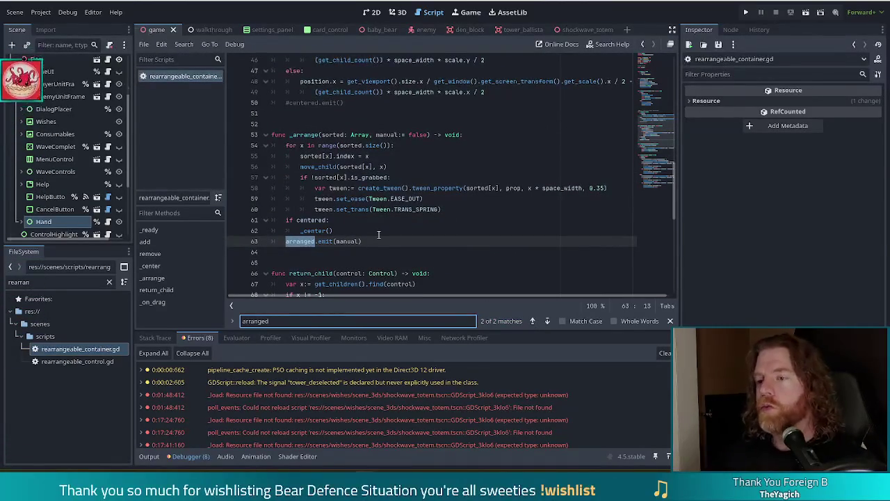
scroll(380, 232, "down", 2)
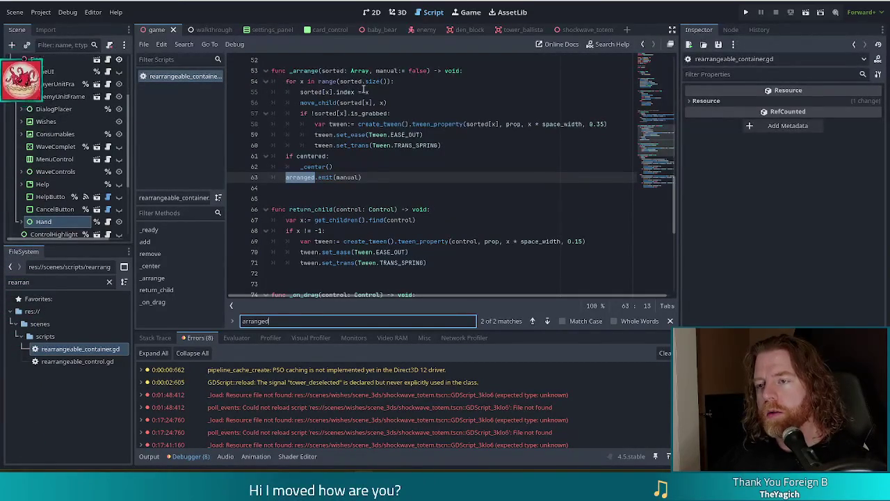
left_click(336, 166)
Step: Open selected_hand_ui.gd via the 'selected' filter and review its signals and _ready code
left_click(374, 177)
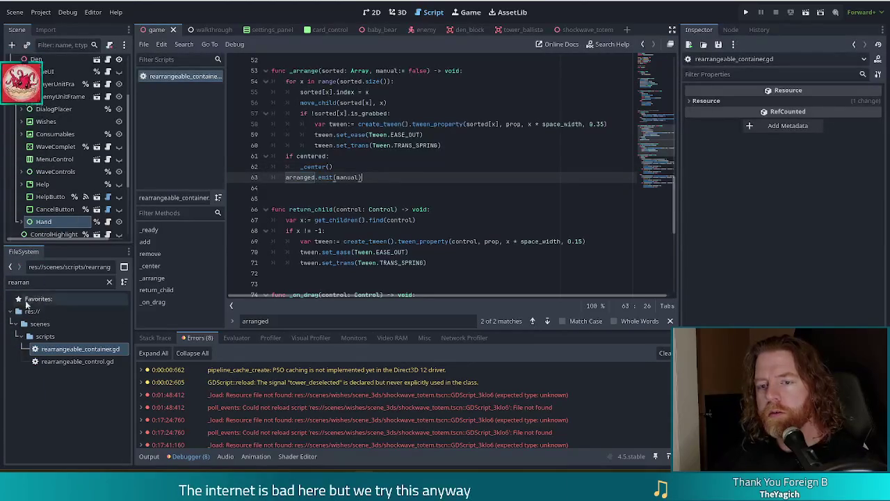
left_click(44, 282)
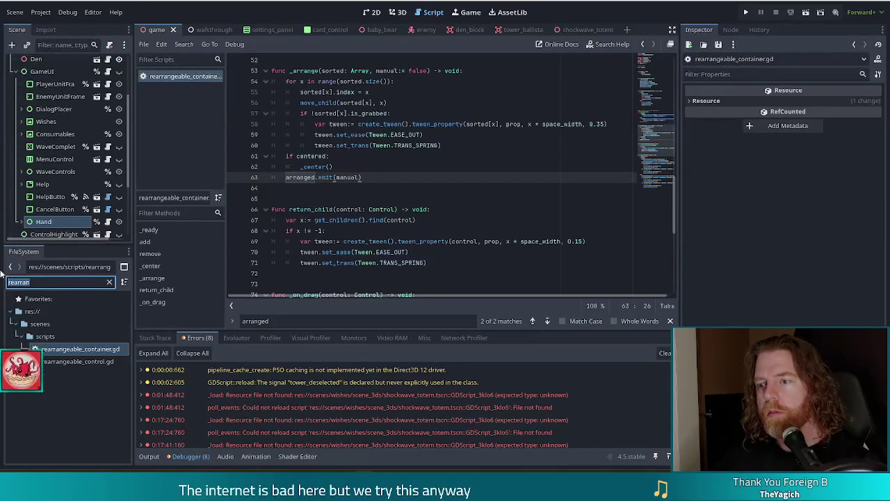
type("selected")
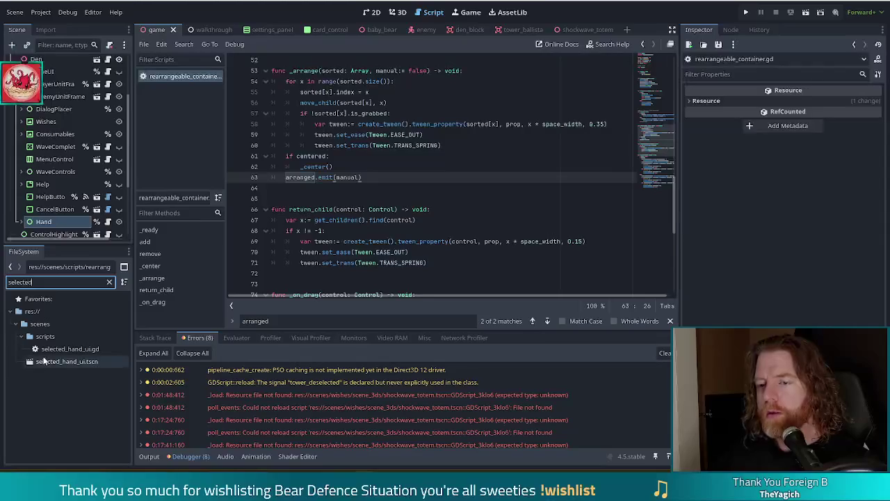
double_click(69, 348)
left_click_drag(647, 156, 652, 81)
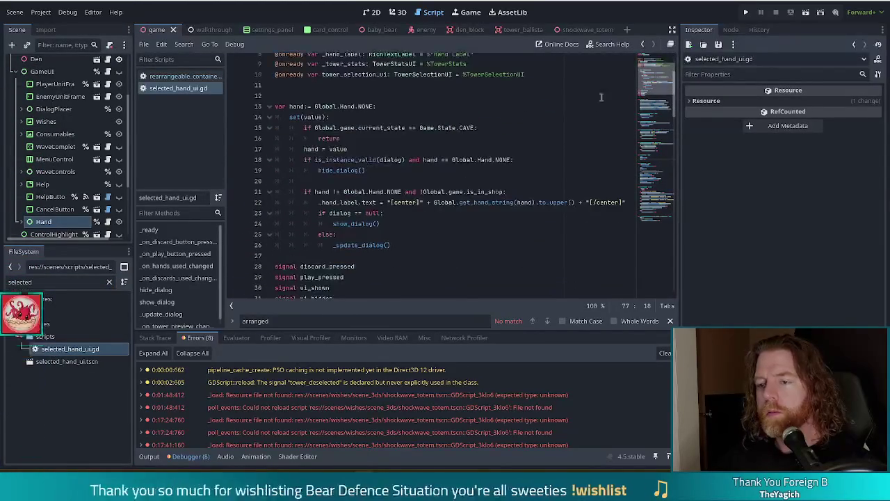
scroll(233, 285, "down", 3)
Step: Filter FileSystem for 'game' and open game.gd
double_click(21, 282)
type("game")
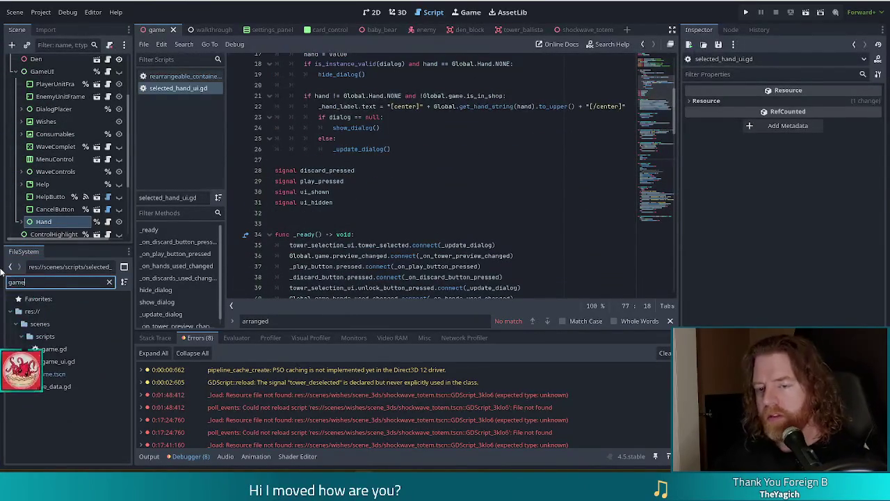
double_click(66, 349)
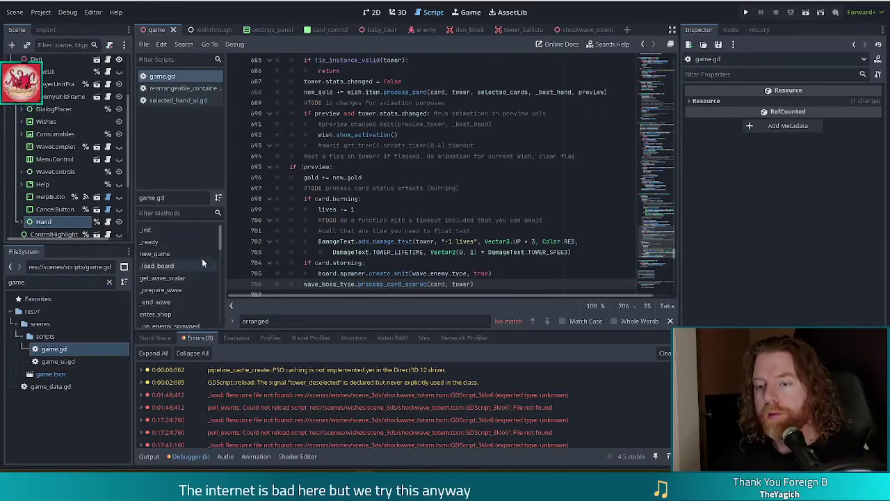
Step: Search game.gd for 'update_hand' after trying 'update' and 'preview'
left_click(361, 178)
key("ctrl+f")
type("update_p")
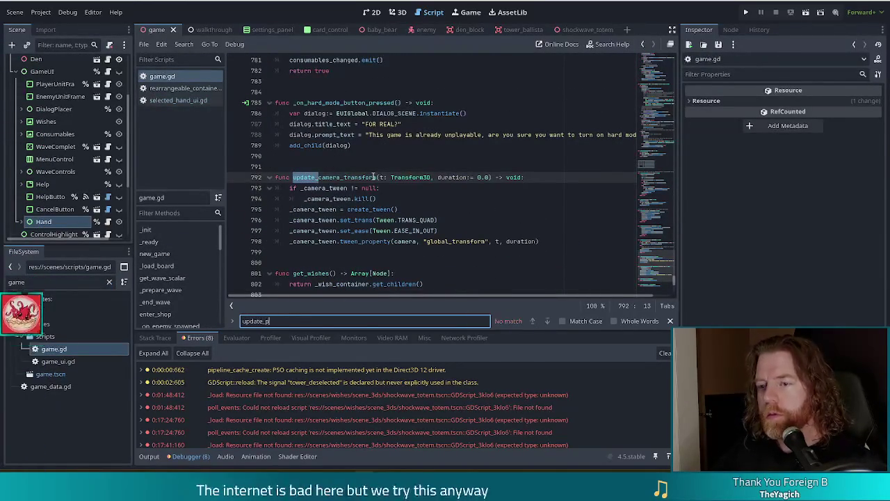
key("BackSpace")
key("BackSpace")
key("BackSpace")
key("BackSpace")
key("BackSpace")
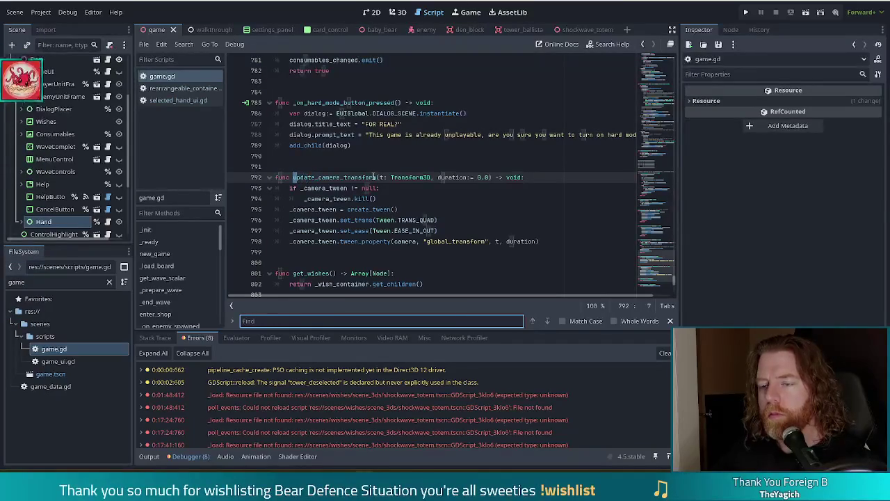
type("preview")
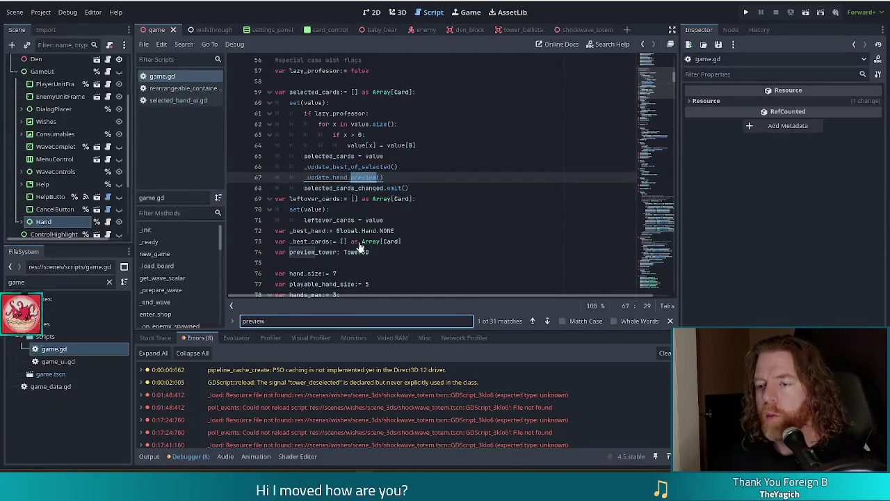
key("ctrl+a")
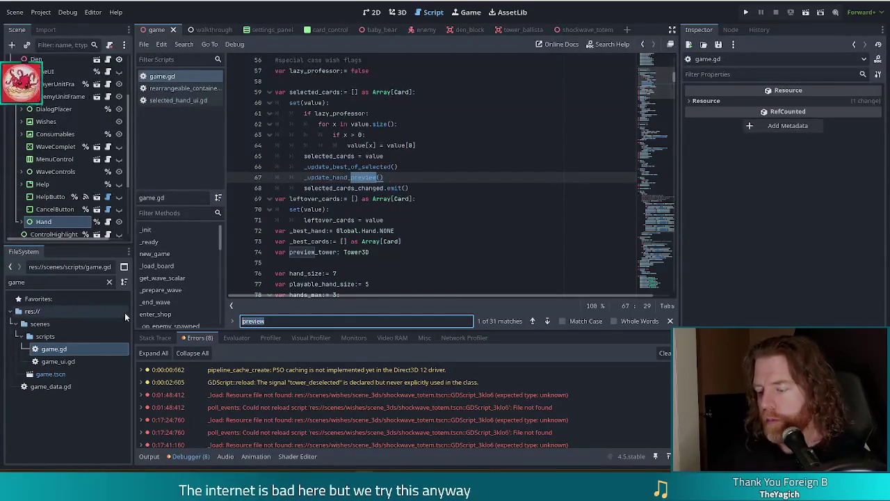
type("_update")
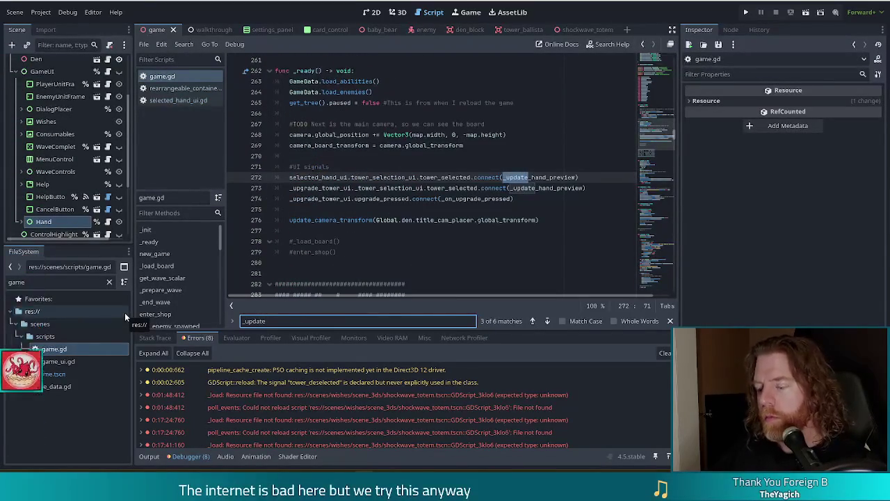
type("_hand")
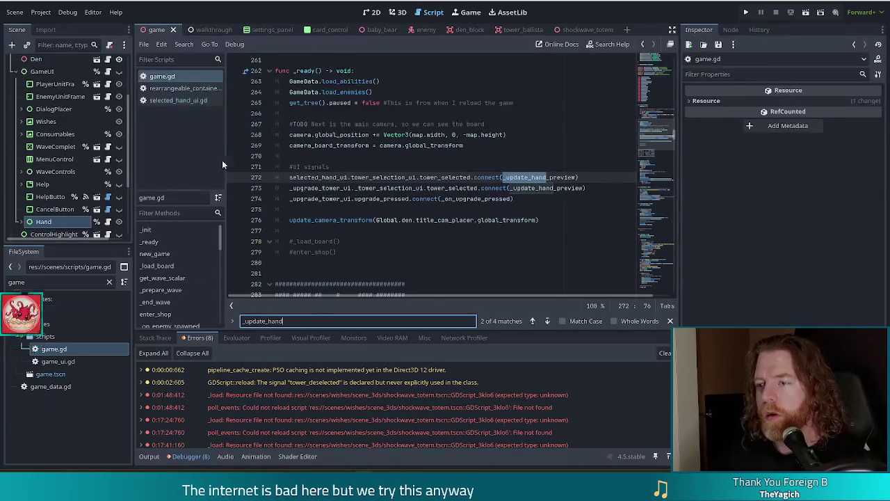
Step: Review the #UI signals connect lines in _ready, including line 272's tower_selected connection
mouse_move(490, 178)
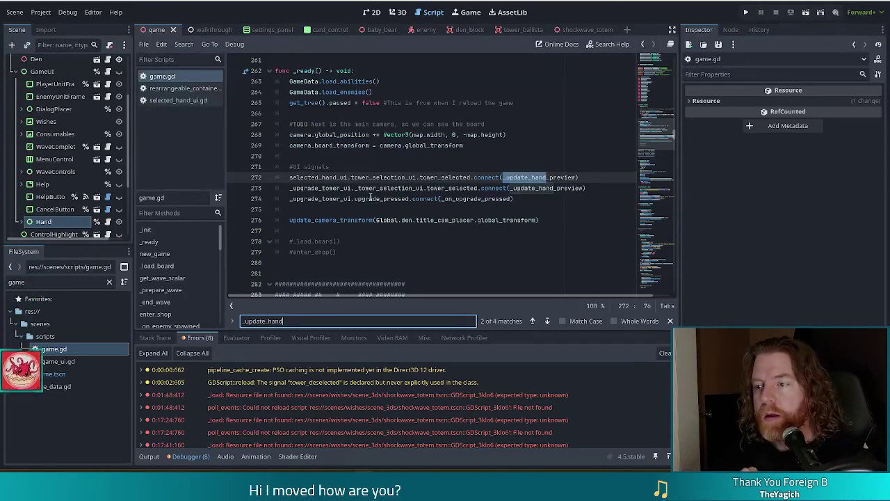
mouse_move(485, 198)
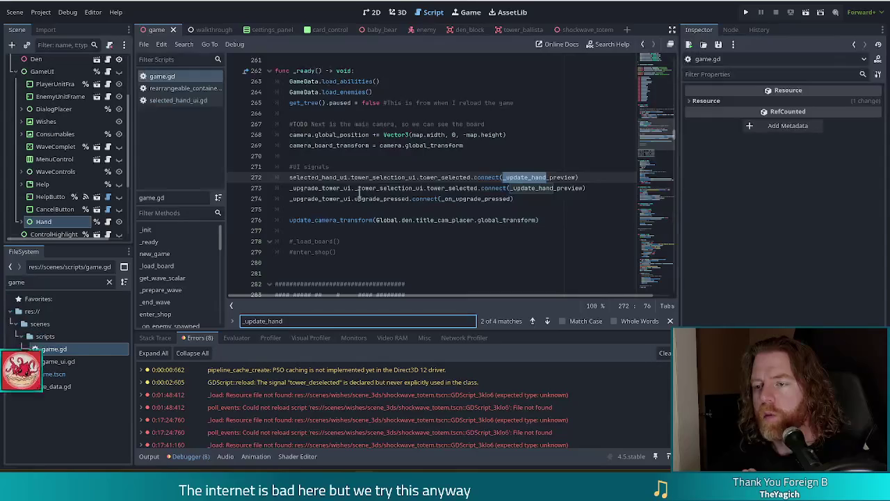
mouse_move(355, 188)
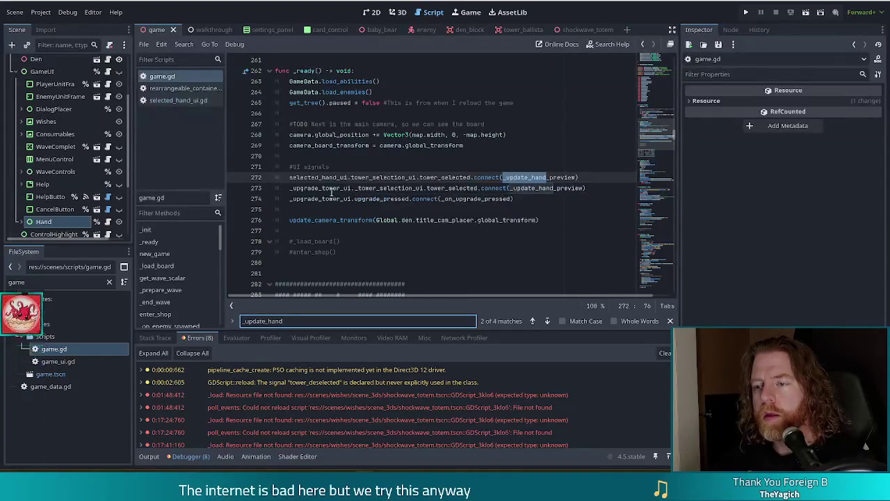
mouse_move(383, 189)
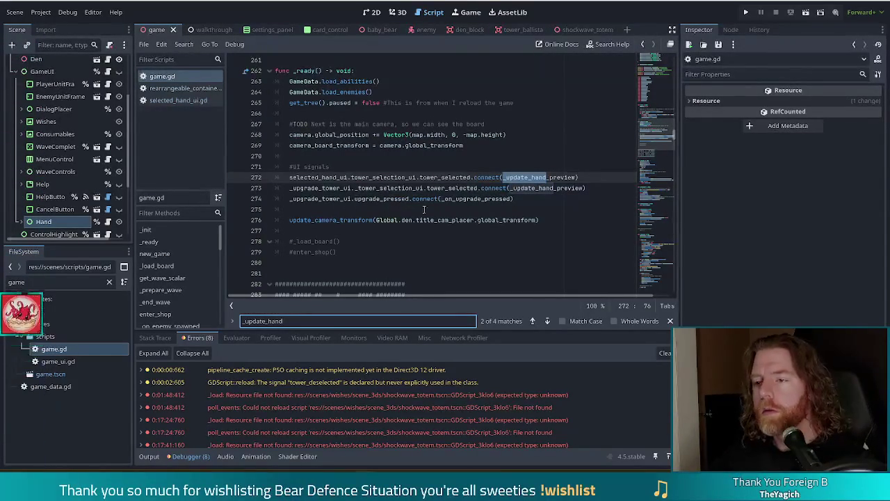
scroll(448, 209, "up", 1)
scroll(448, 209, "up", 1)
Step: Add line 273 below the tower_selected connection, starting a Global.game_ui.wis reference
left_click(590, 208)
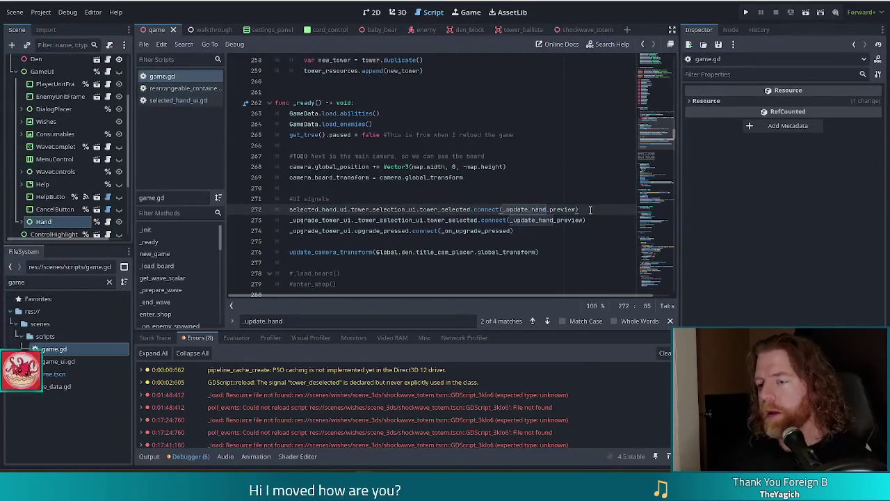
key("Return")
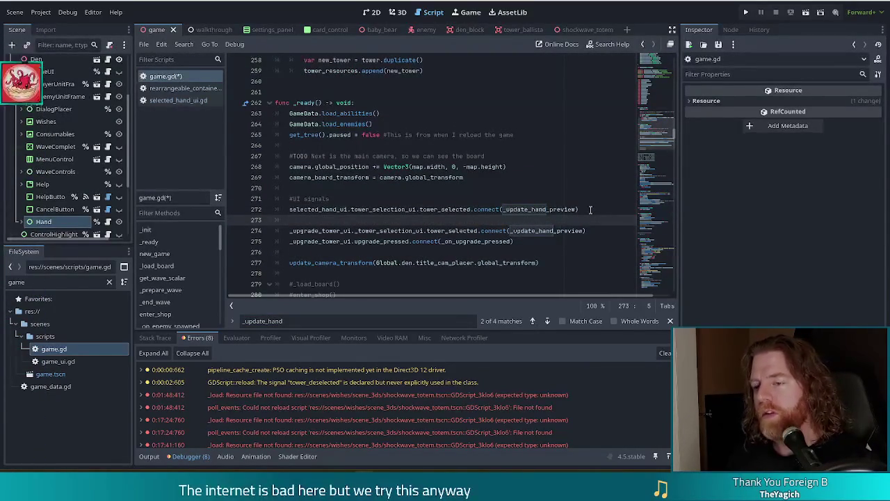
type("wish")
key("BackSpace")
key("BackSpace")
key("BackSpace")
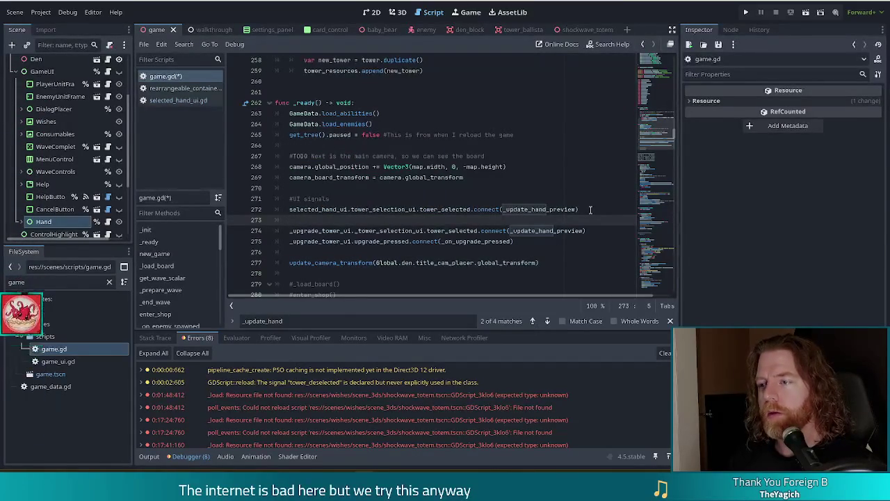
type("G")
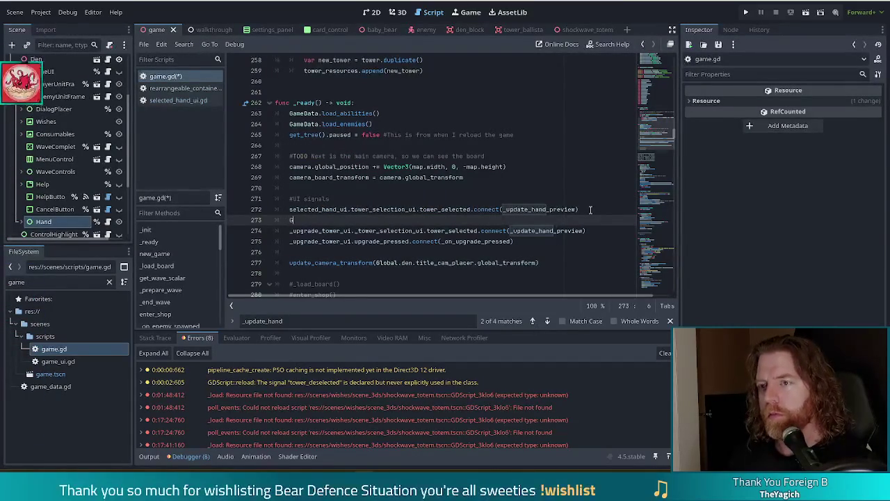
type("ame")
key("BackSpace")
key("BackSpace")
key("BackSpace")
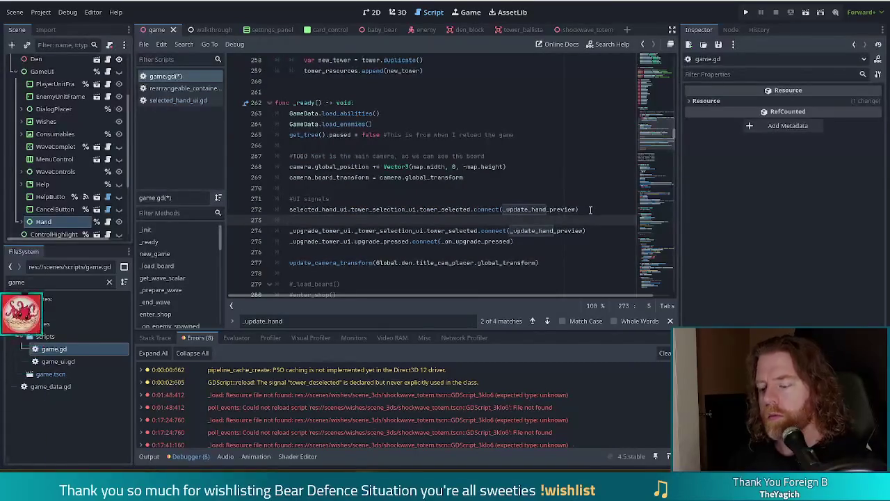
type("Global.ga")
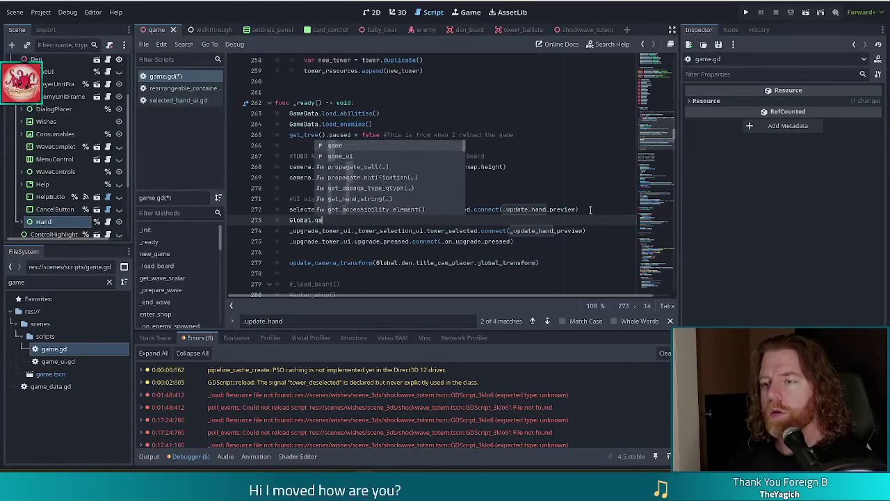
type("me_ui.")
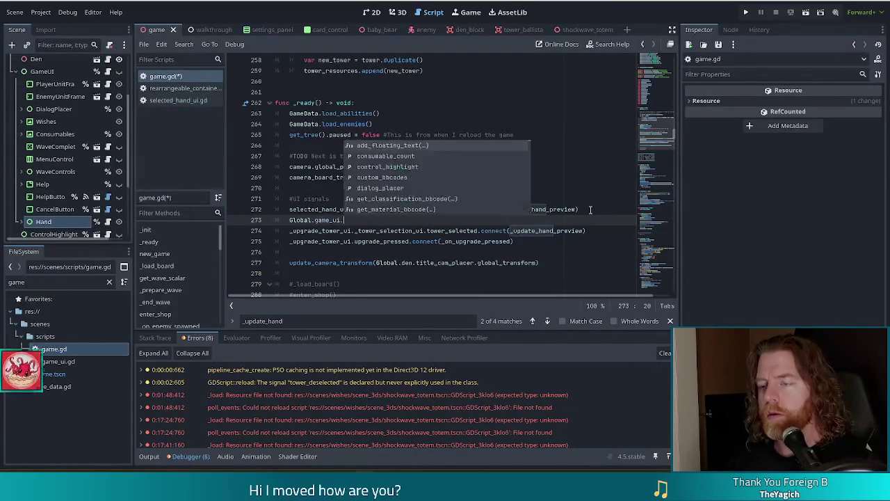
type("wis")
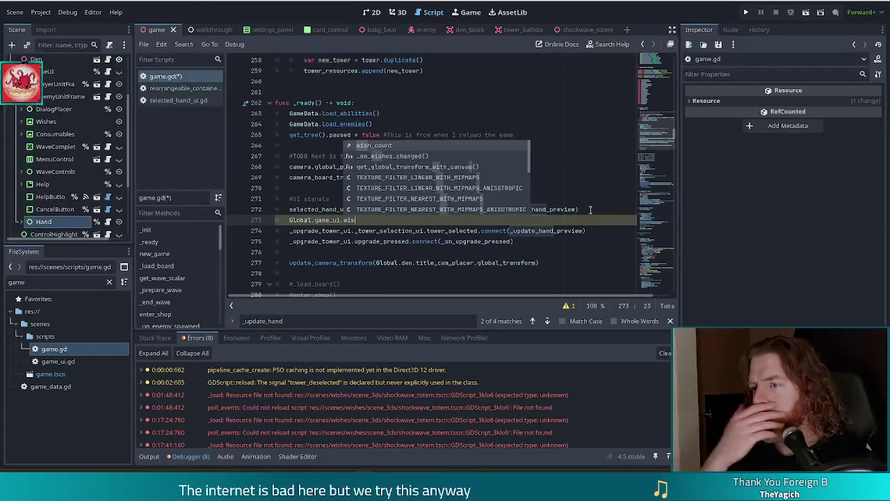
scroll(479, 184, "down", 10)
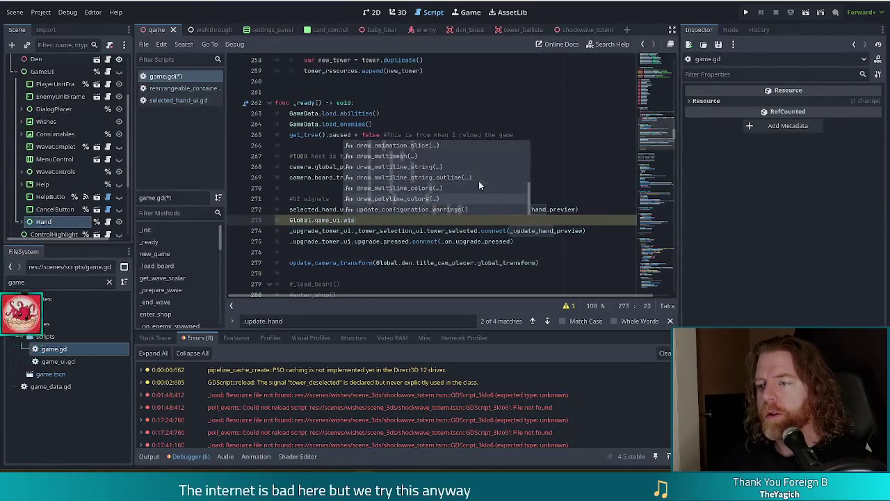
scroll(479, 178, "up", 8)
key("Escape")
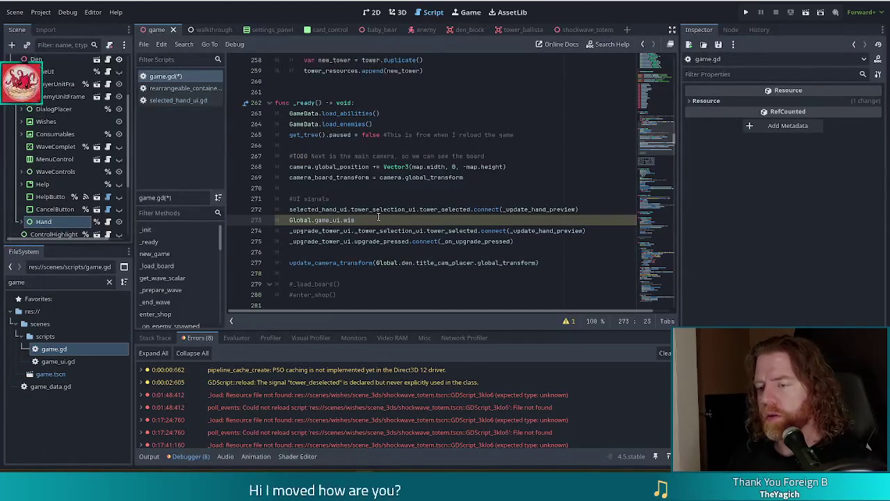
Step: Search the script for 'container' and replace line 273's reference with _wish_container
key("ctrl+f")
type("container")
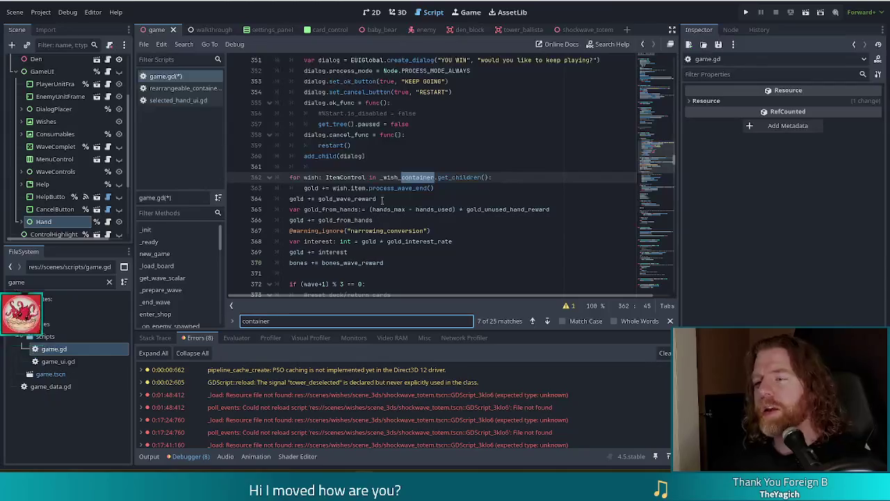
key("alt+Left")
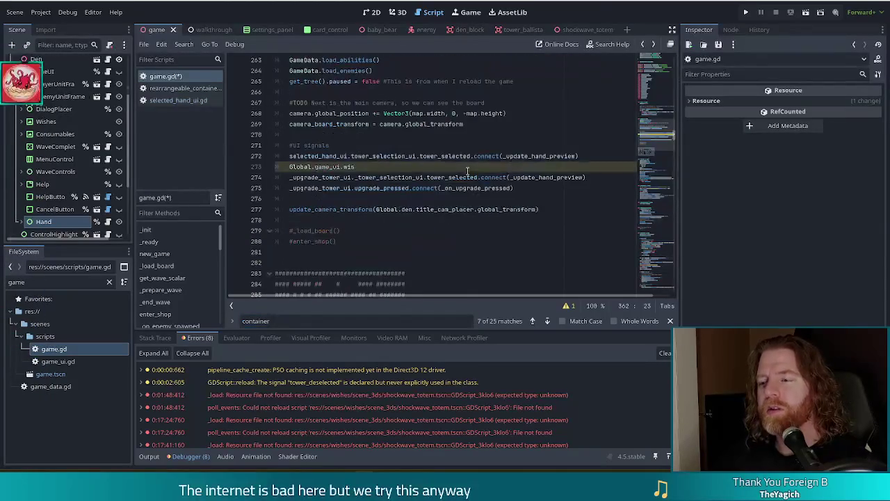
left_click_drag(355, 167, 292, 167)
key("BackSpace")
key("BackSpace")
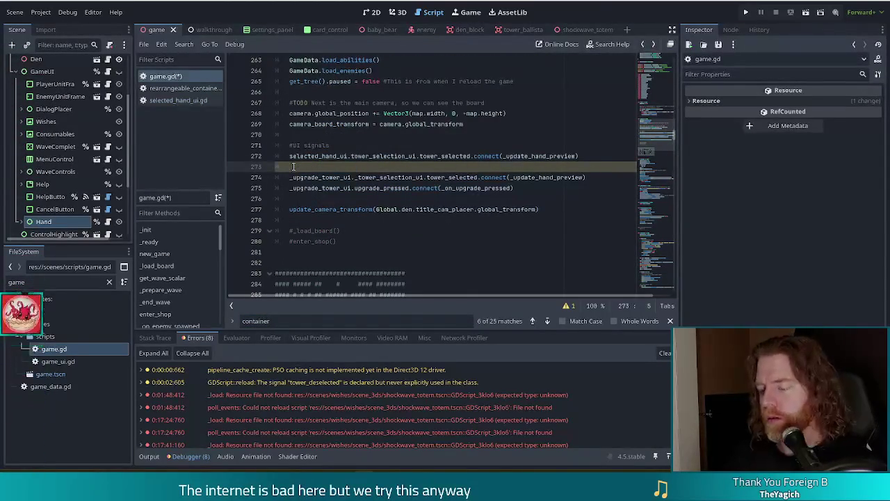
type("_up_wish_container")
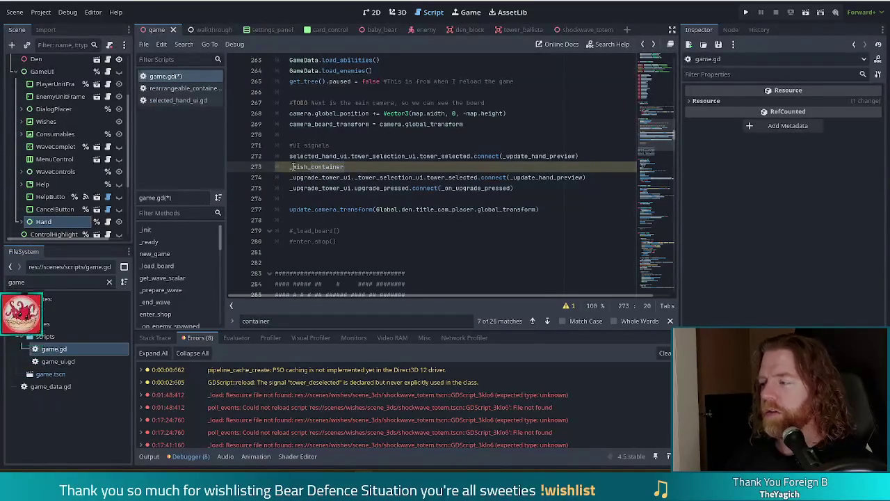
type(".")
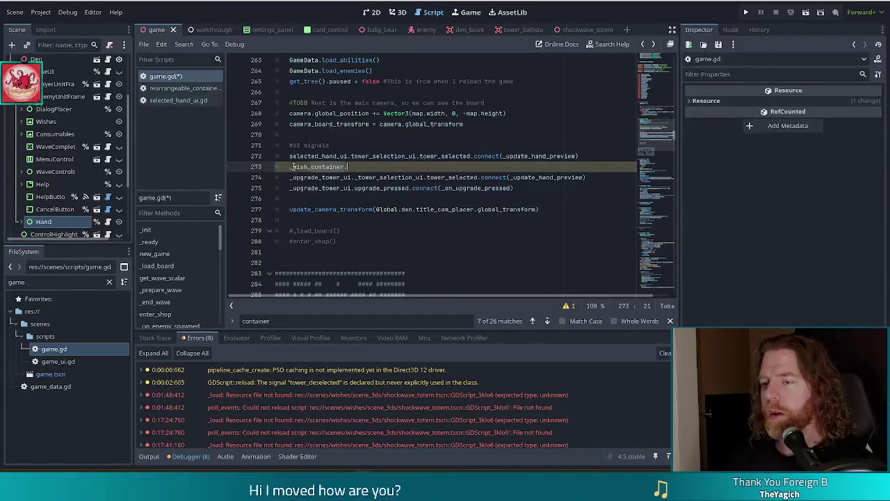
type("arra")
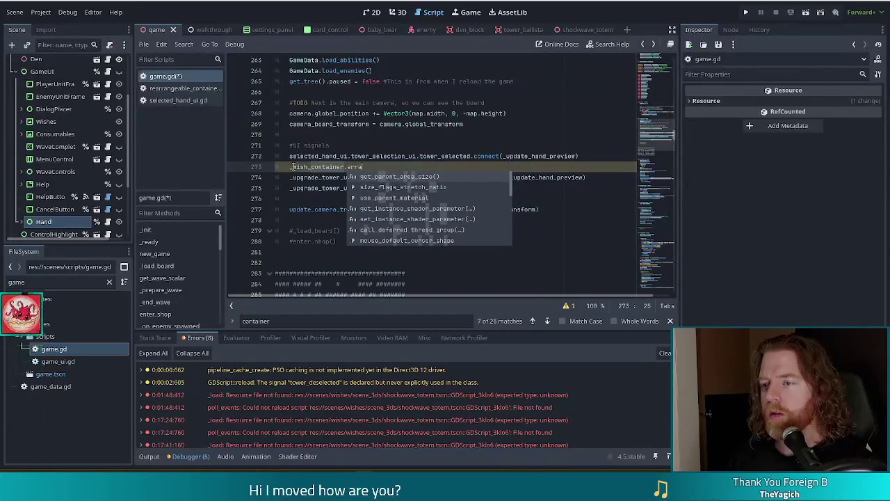
key("BackSpace")
key("BackSpace")
key("BackSpace")
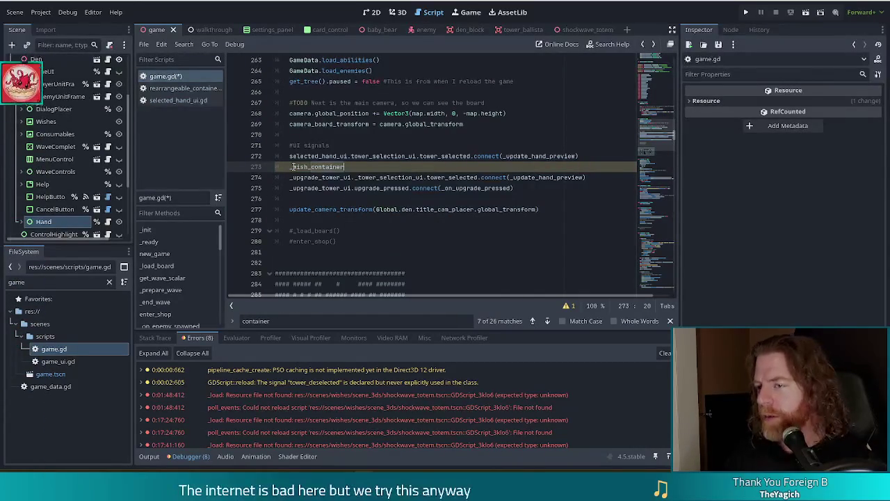
Step: Change the _wish_container declaration's type from Control to RearrangeableControl
left_click(324, 167, "ctrl")
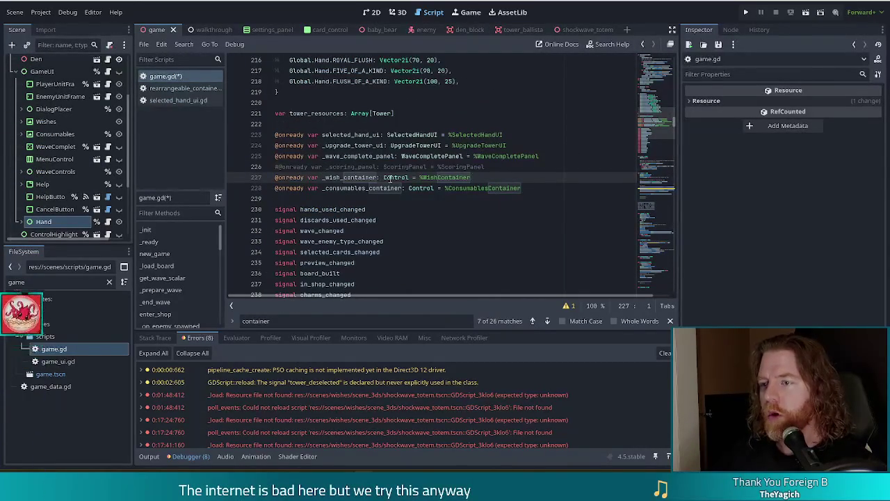
left_click_drag(384, 177, 417, 177)
type("=ea")
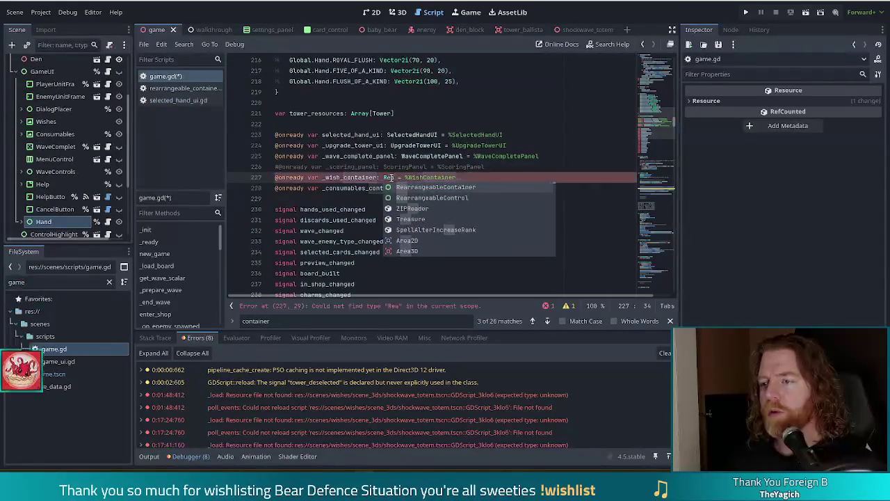
key("Down")
key("Return")
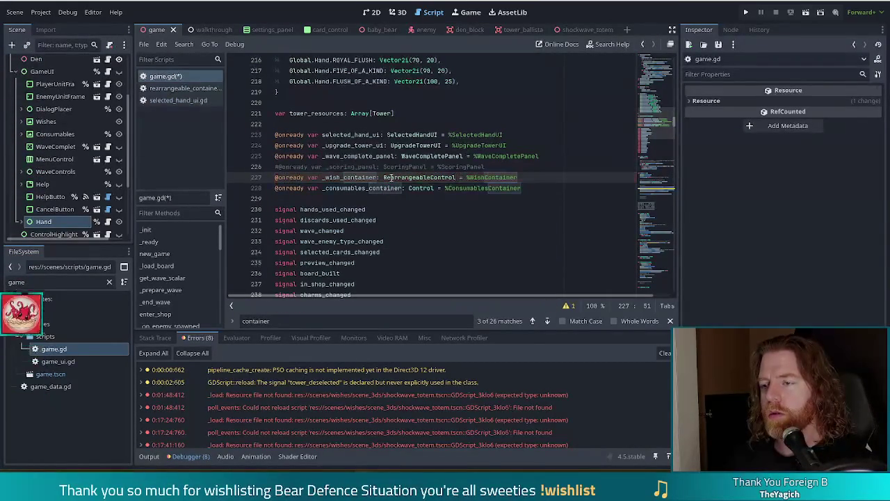
Step: Continue line 273 with 'arran' and check the rearrangeable_container script's signals
key("alt+Left")
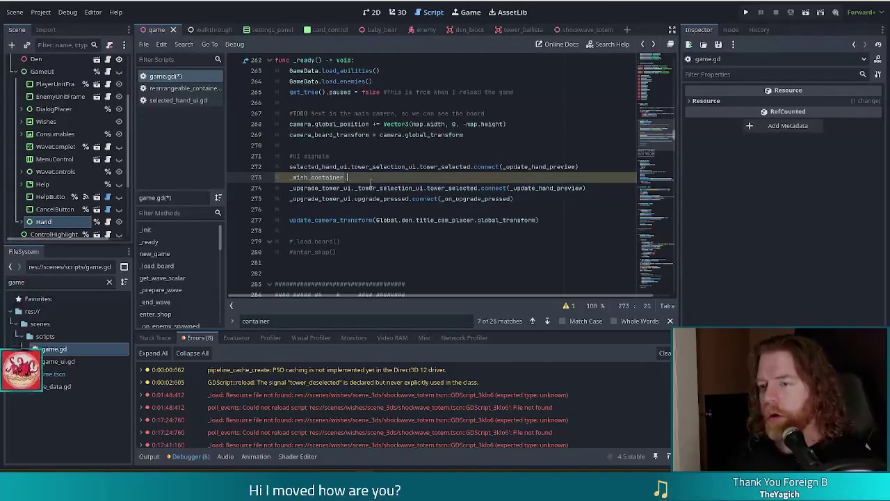
type("arra")
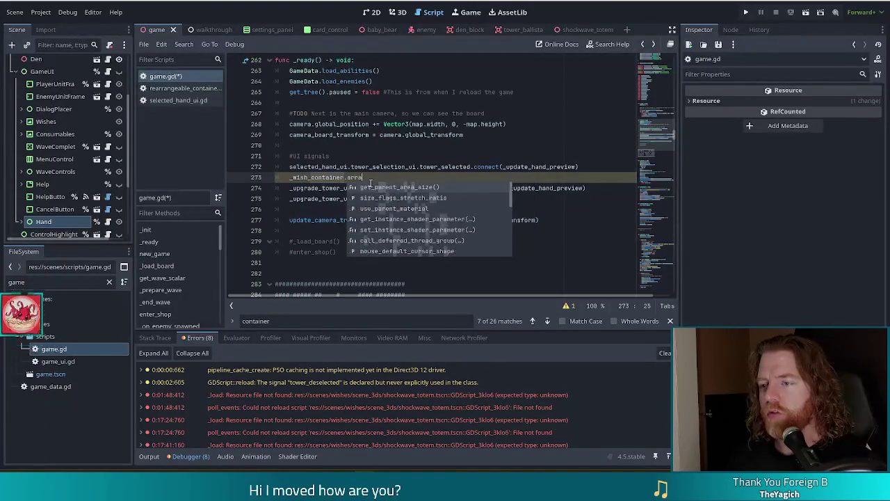
type("n")
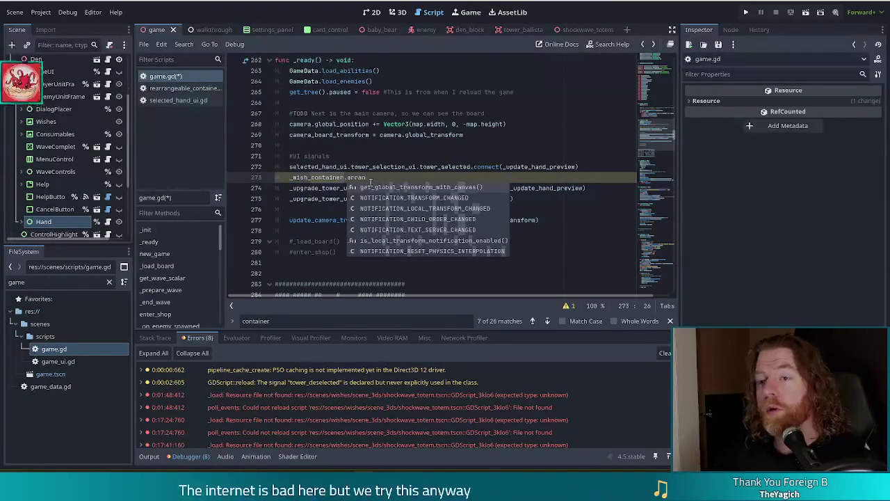
left_click(197, 89)
key("alt+Left")
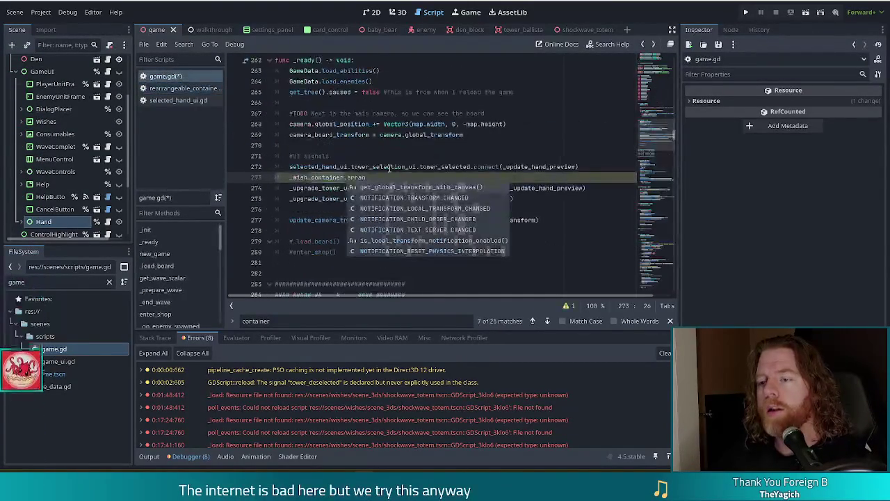
Step: Correct the declared type to RearrangeableContainer and save game.gd
scroll(391, 167, "up", 10)
left_click(453, 210)
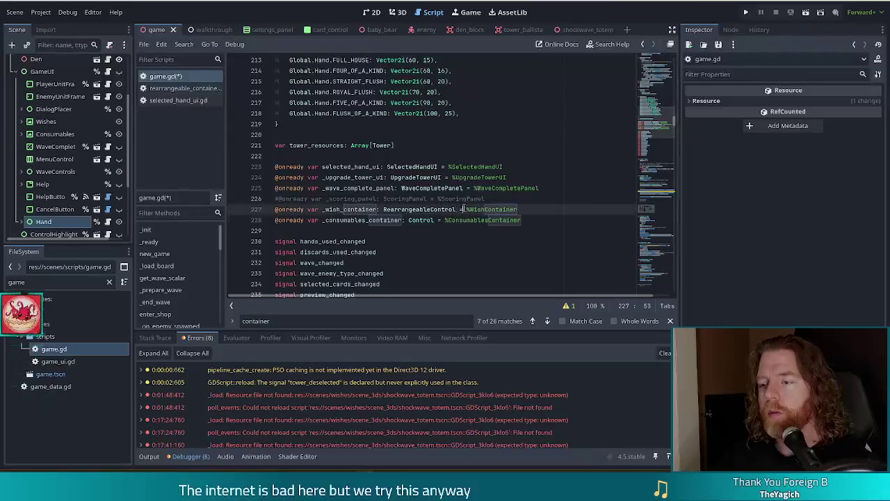
key("BackSpace")
key("BackSpace")
key("BackSpace")
key("BackSpace")
key("BackSpace")
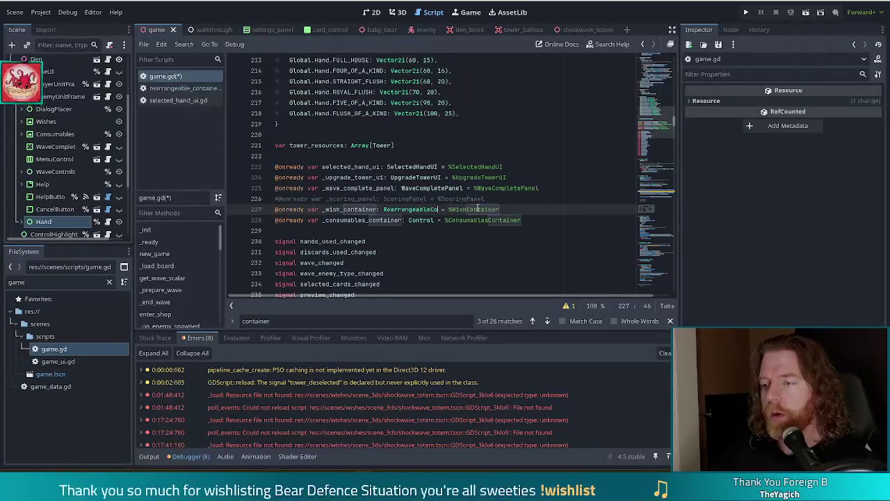
type("ntainer")
key("ctrl+s")
scroll(662, 132, "down", 12)
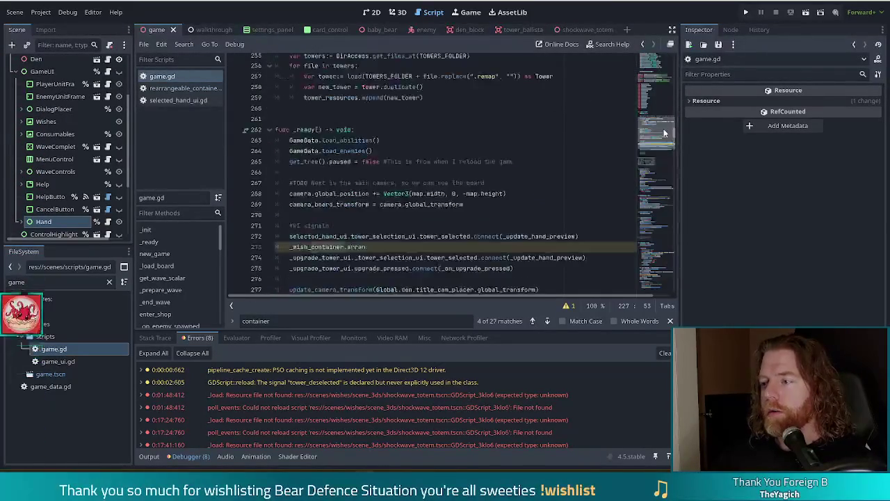
scroll(662, 137, "up", 1)
left_click(398, 74)
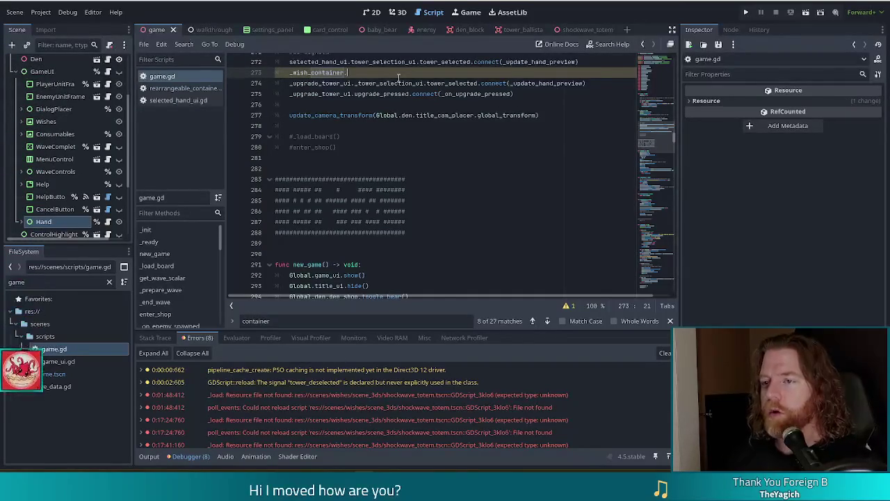
Step: Complete line 273 as _wish_container.arranged.connect(_update_hand_preview) and view that function's definition
type("arranged.conn")
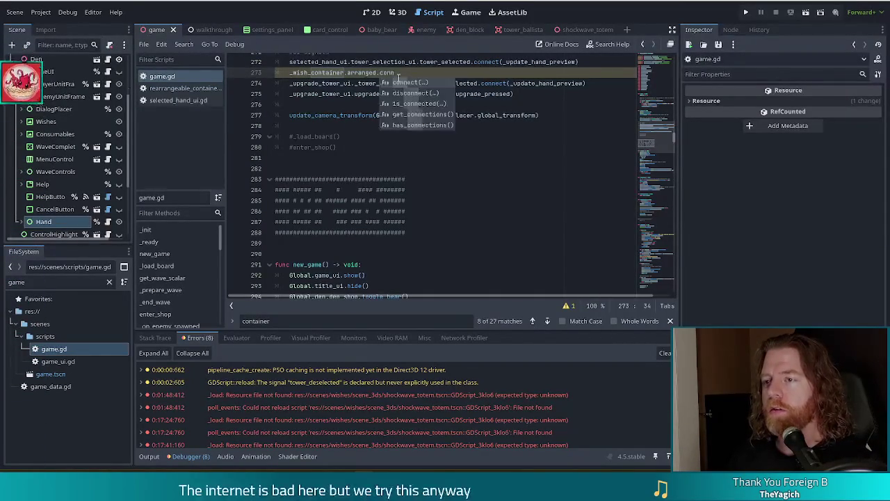
key("Return")
scroll(398, 78, "up", 1)
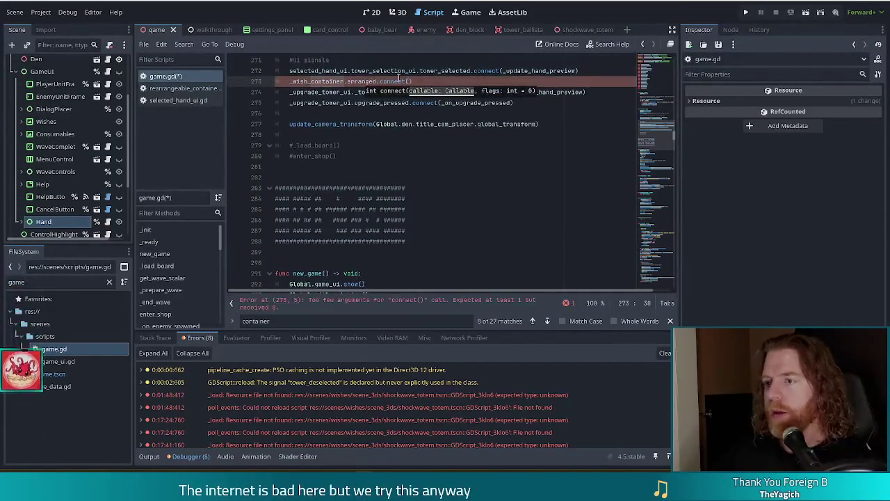
type("_")
type("update")
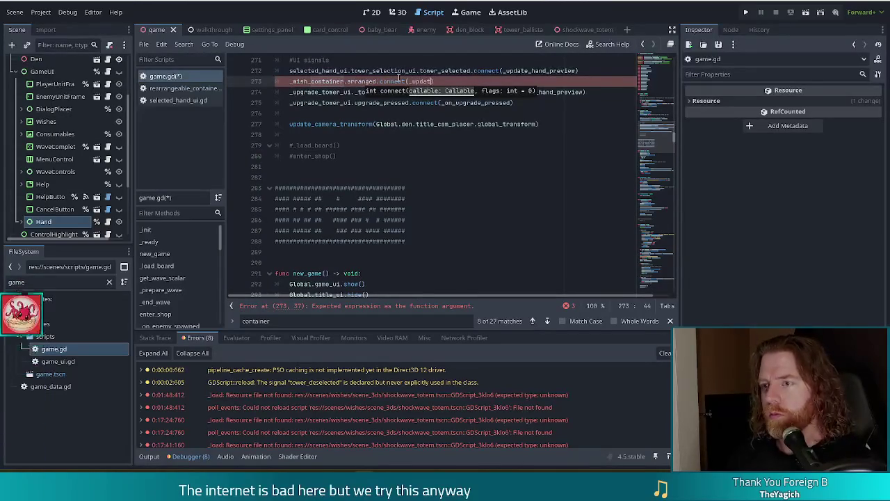
key("Return")
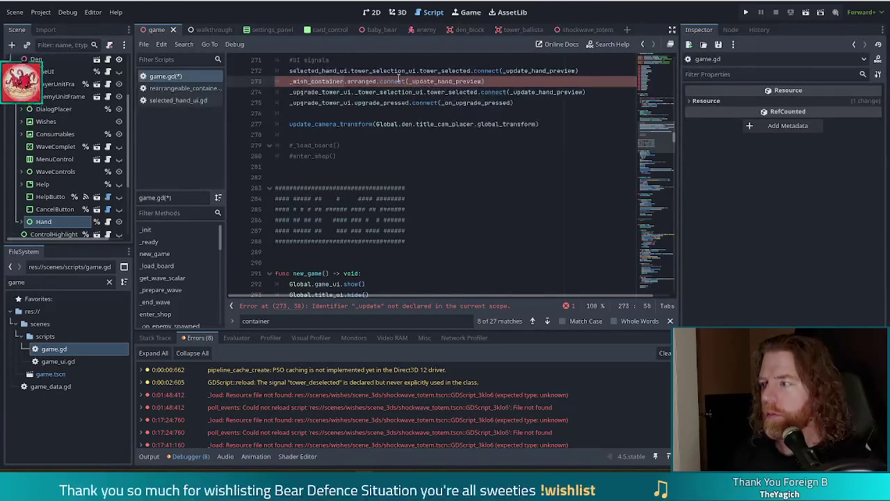
left_click(521, 70, "ctrl")
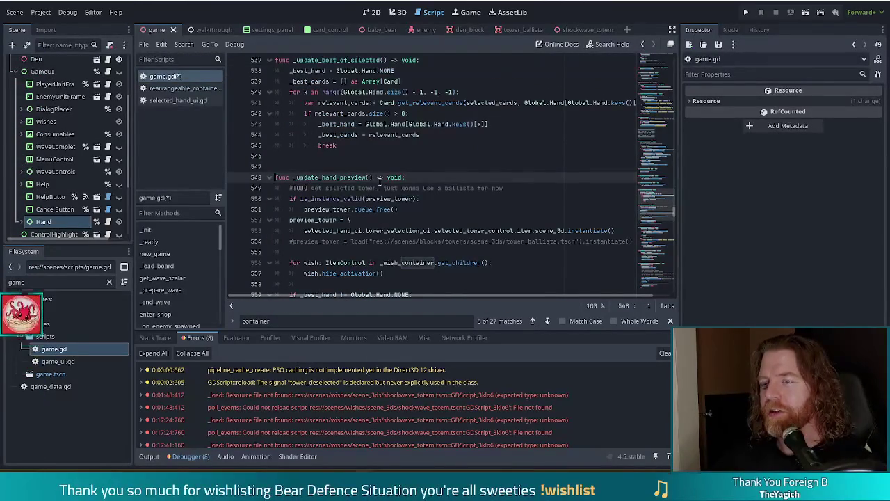
scroll(379, 178, "up", 20)
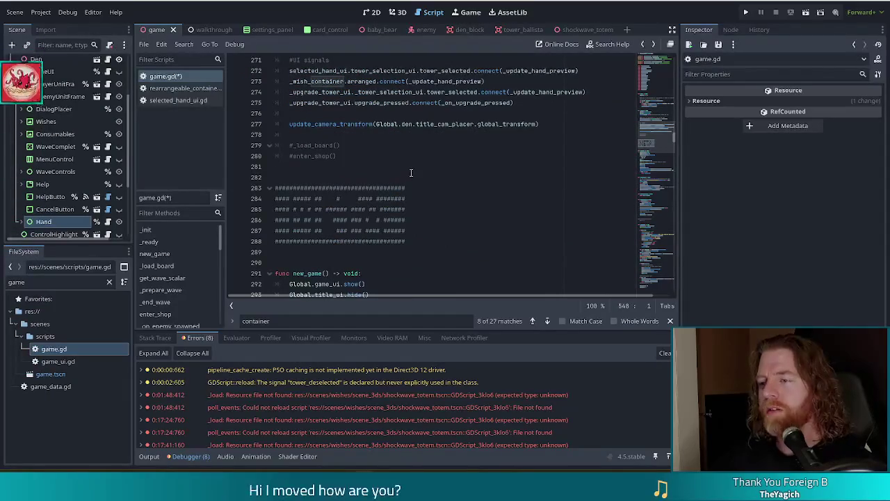
Step: Append .unbind(1) to the _update_hand_preview callback, save game.gd, and run the project
key("alt+Left")
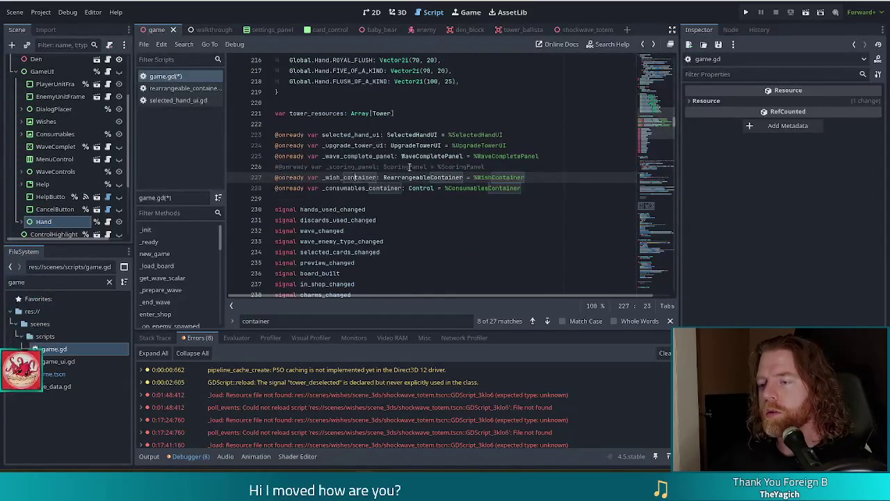
key("alt+Right")
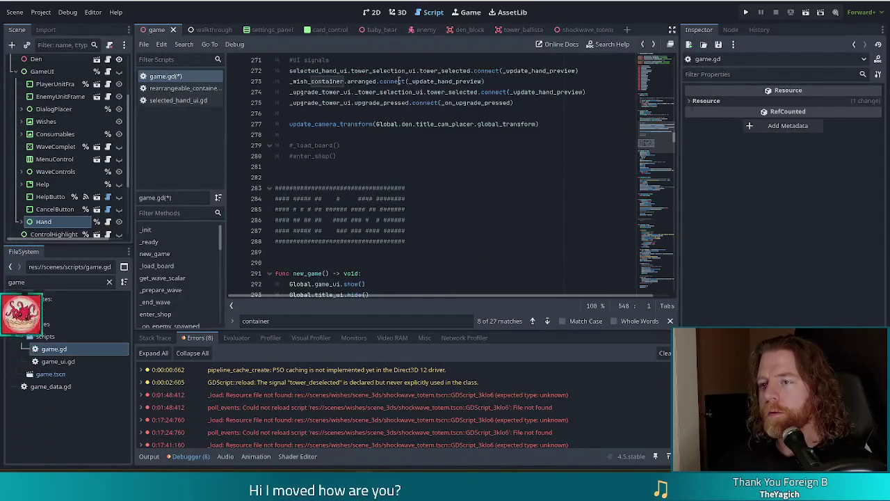
left_click(499, 82)
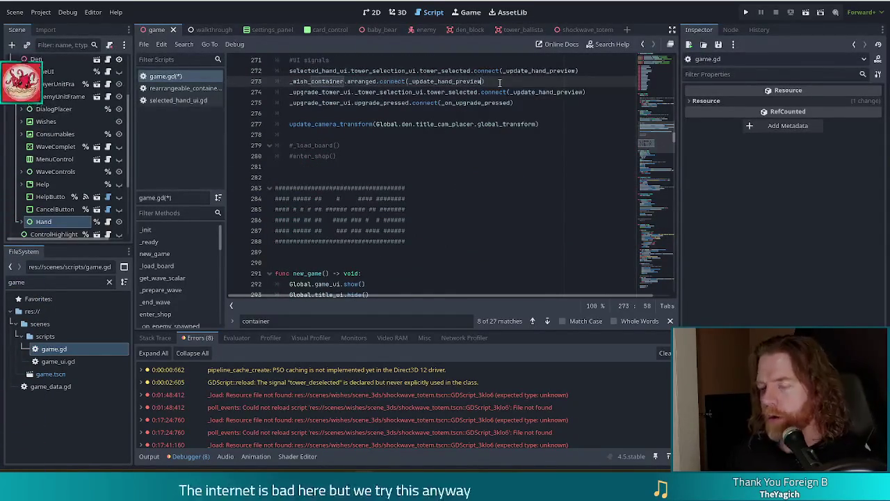
type(".unbind(1")
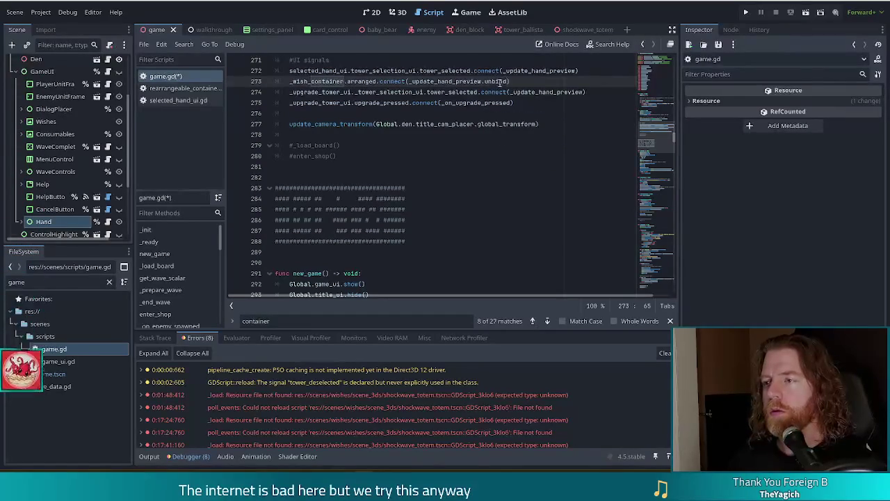
type(")")
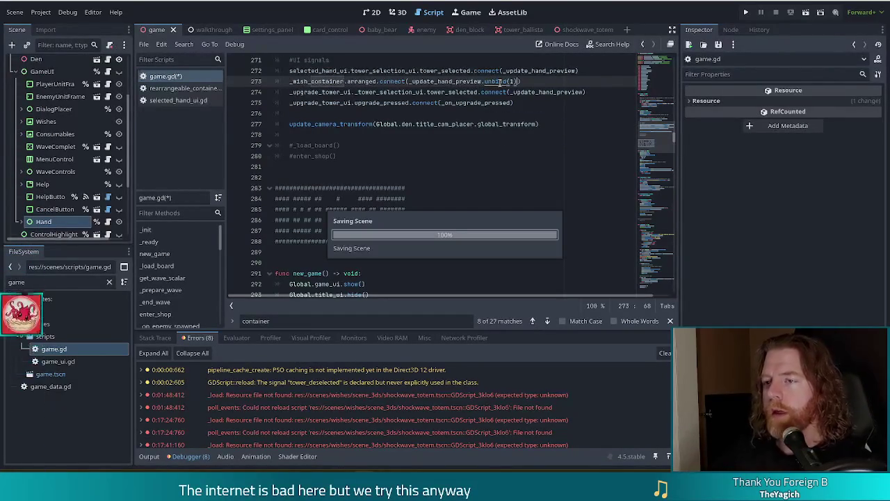
scroll(396, 115, "up", 1)
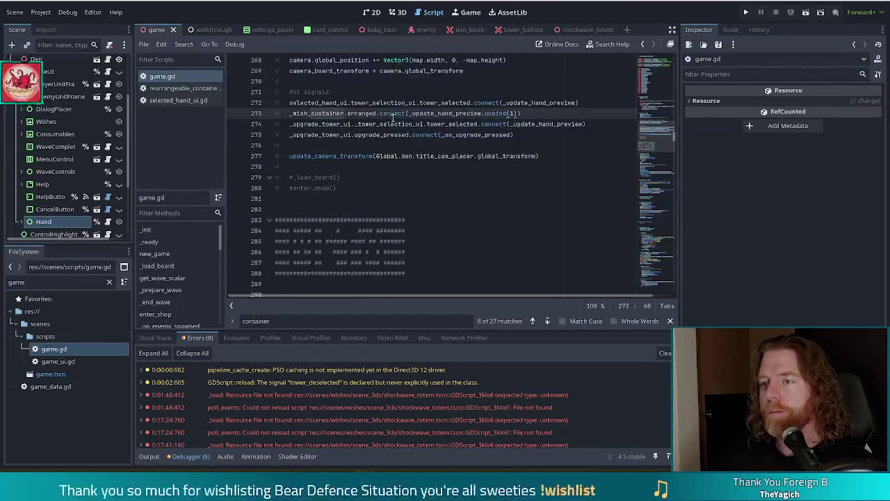
left_click(412, 113)
key("ctrl+s")
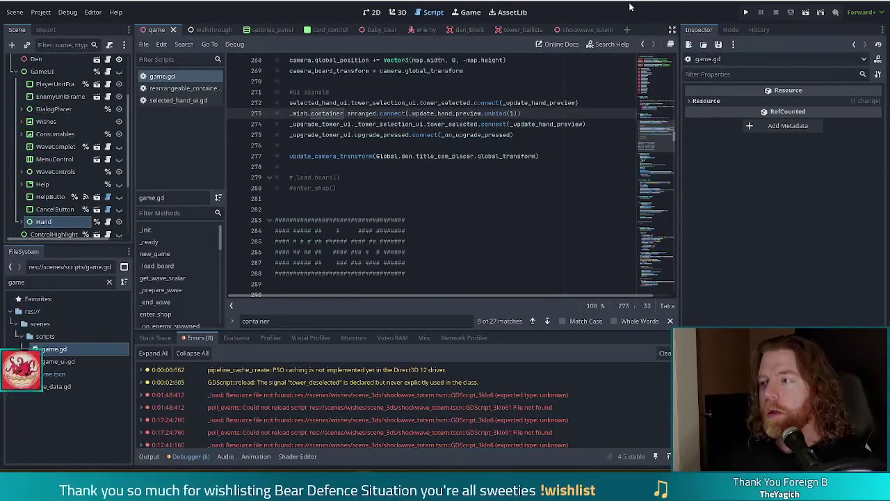
left_click(743, 14)
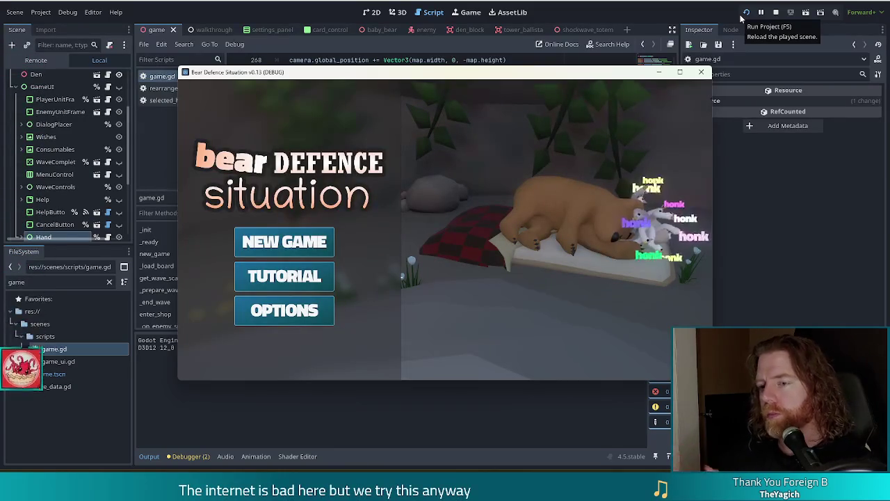
Step: Start a new game at Level 1, Wave 1/3, then return to the editor and clear the file filter
left_click(298, 241)
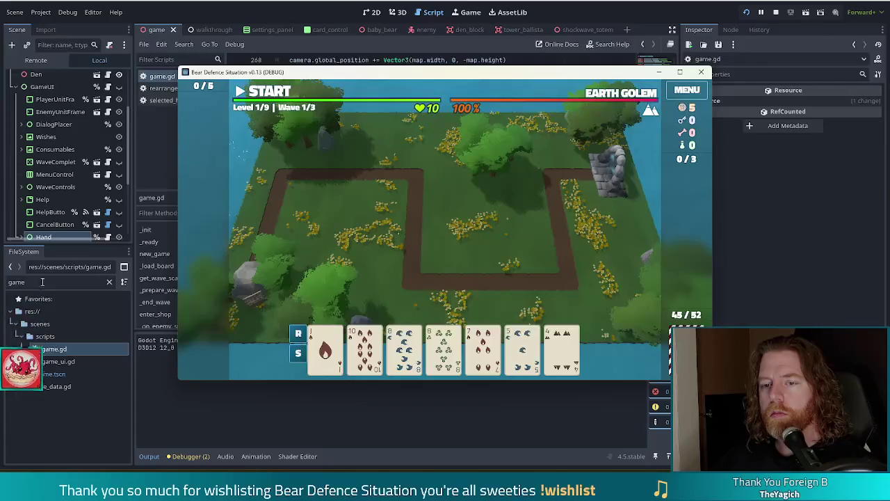
key("F8")
key("BackSpace")
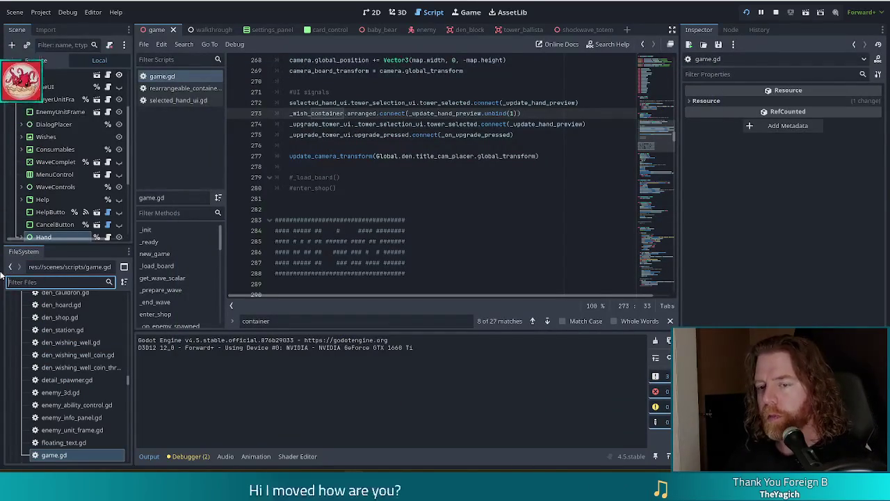
Step: Filter FileSystem for 'blackja' to inspect blackjack.tres, then clear it and select better_than_nothing.tres
type("blackja")
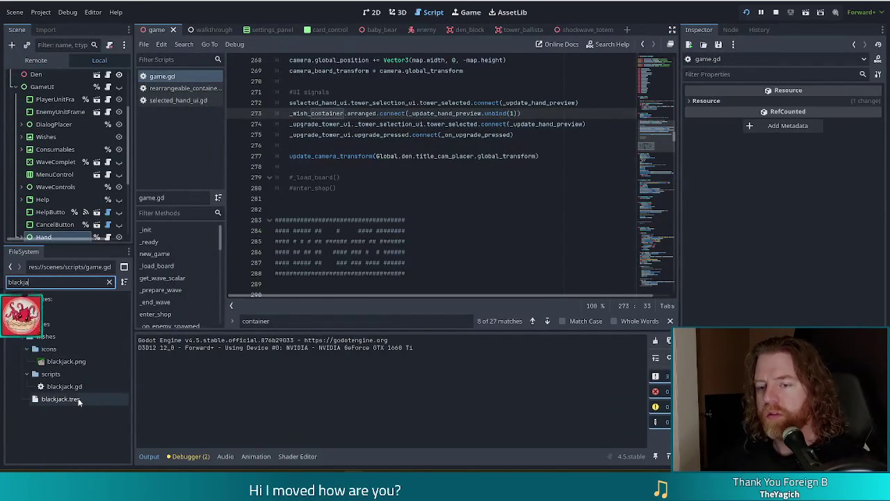
left_click(84, 399)
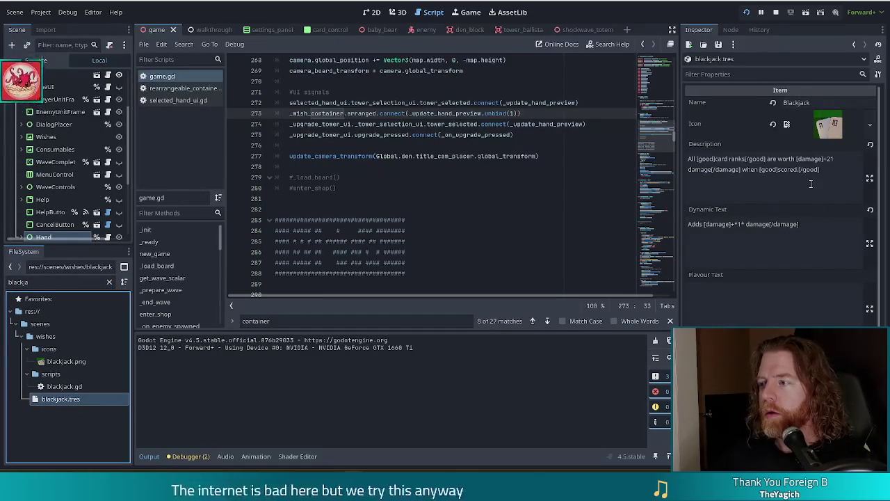
left_click(109, 282)
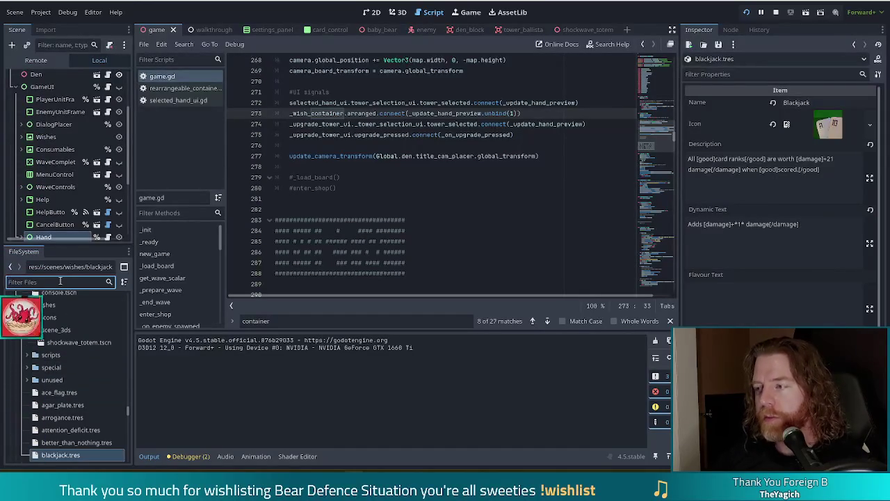
scroll(115, 398, "down", 3)
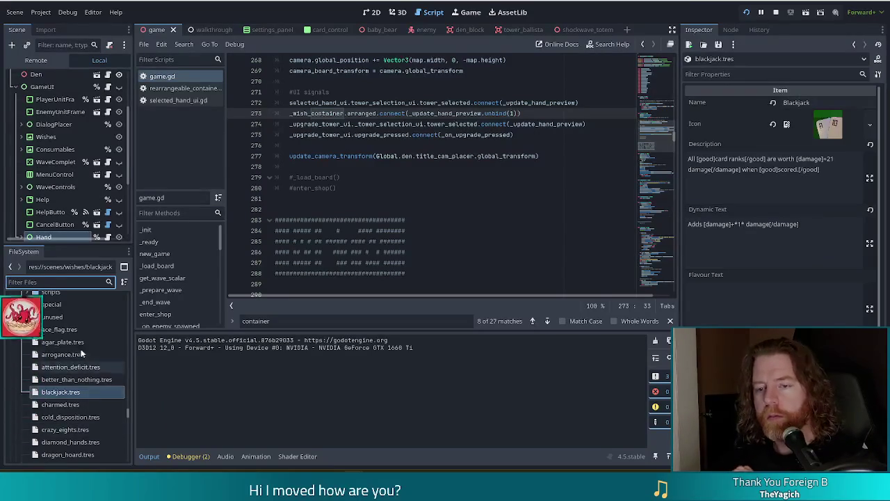
left_click(92, 379)
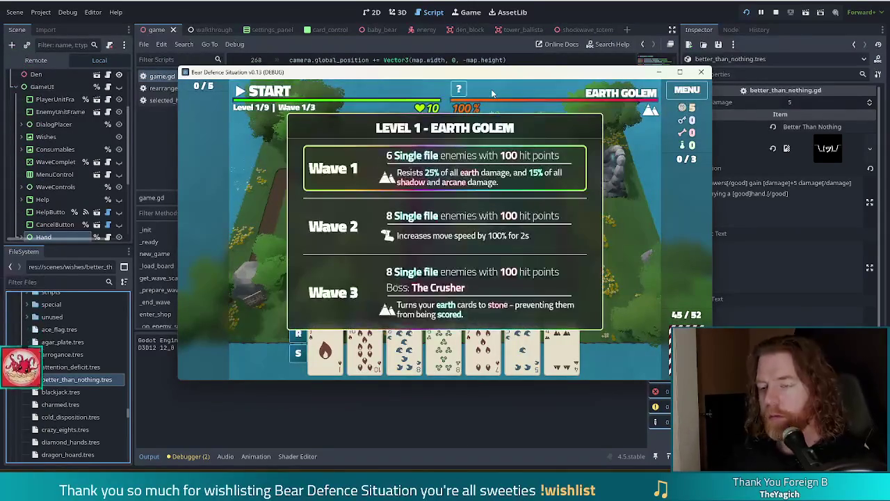
Step: Add the Better Than Nothing wish with the console command add_wish better_than_nothing
key("grave")
type("add-wsih")
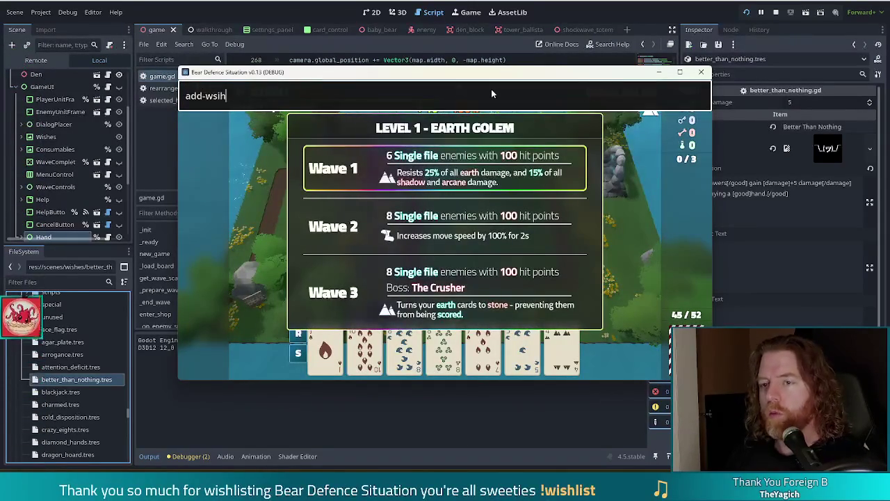
key("BackSpace")
key("BackSpace")
key("BackSpace")
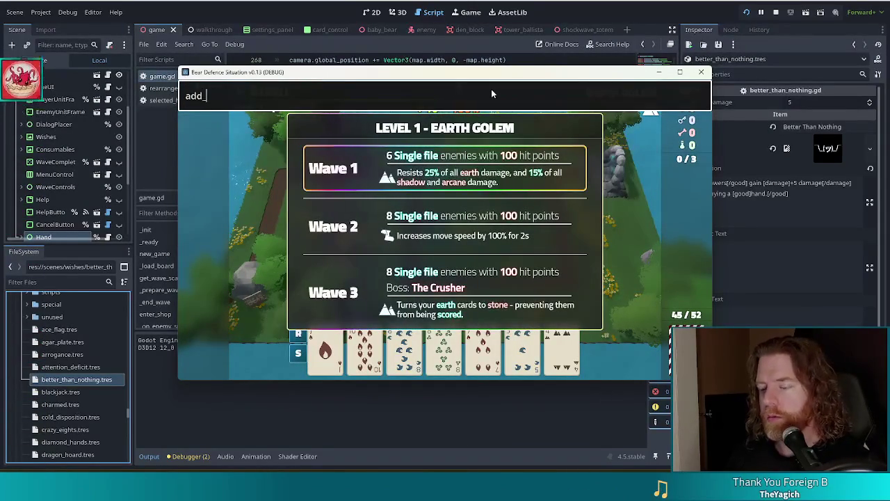
type("_wish bett")
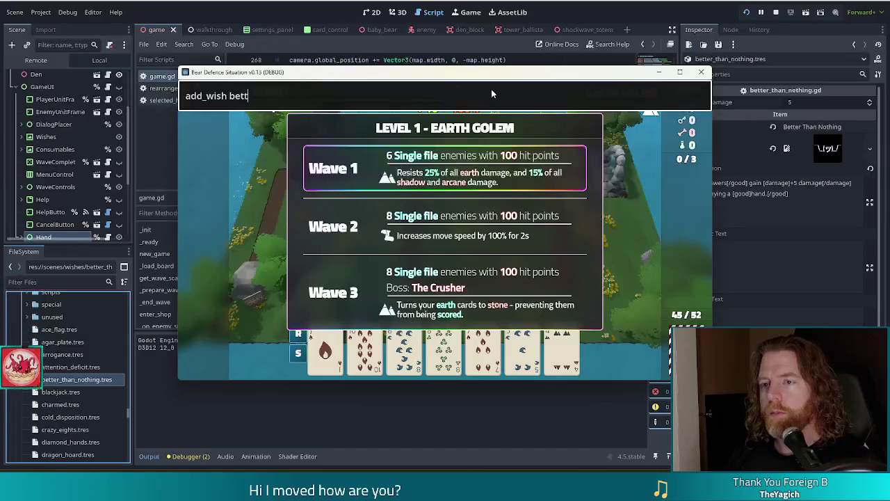
type("er_tahn")
key("BackSpace")
key("BackSpace")
key("BackSpace")
type("han_nothing")
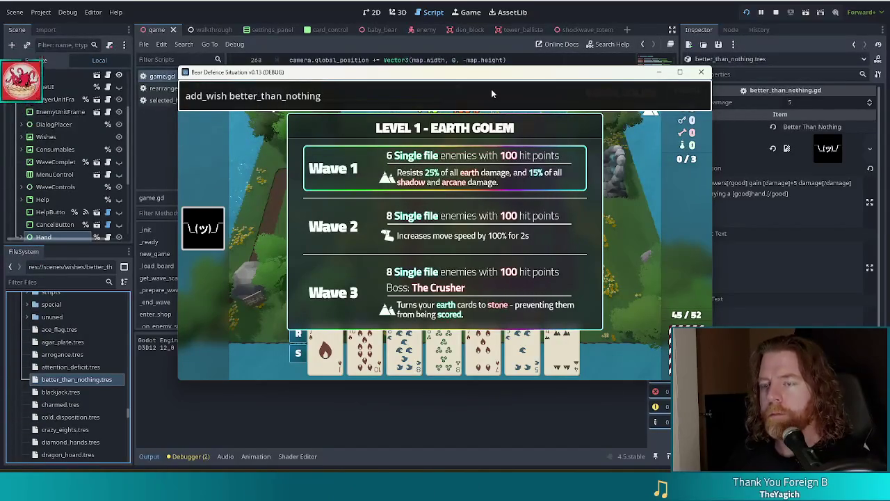
key("Return")
Step: Add the Pride Flag wish with add_wish pride_flag and drag it to the front
key("grave")
key("BackSpace")
key("BackSpace")
key("BackSpace")
key("BackSpace")
type("pride_flag")
key("Return")
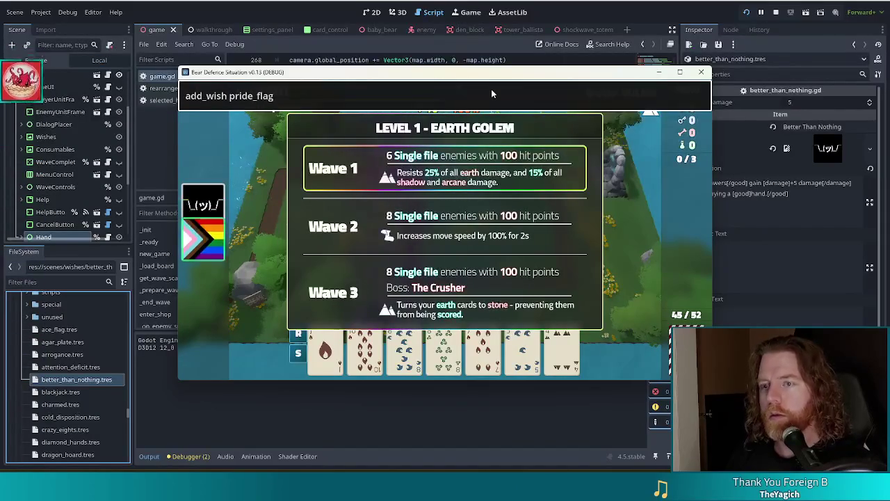
left_click_drag(203, 248, 208, 203)
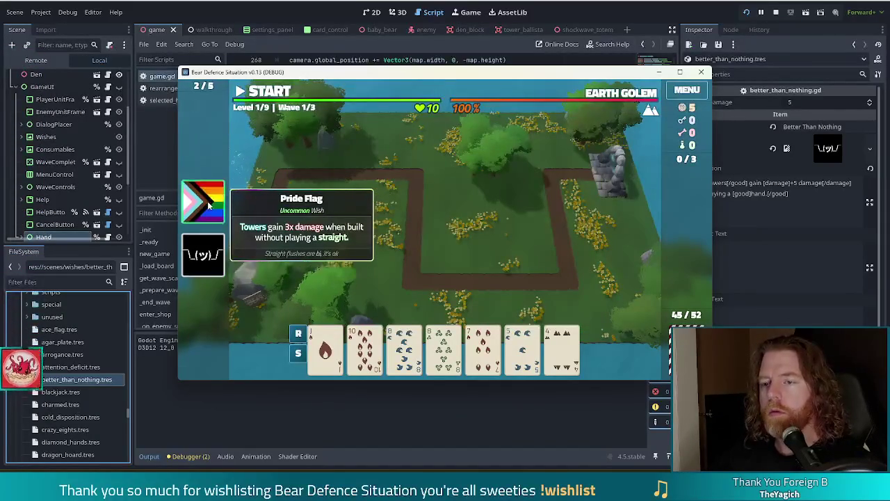
Step: Select the fire card and swap the two wishes, watching Ballista damage shift between 65 and 75
left_click(325, 348)
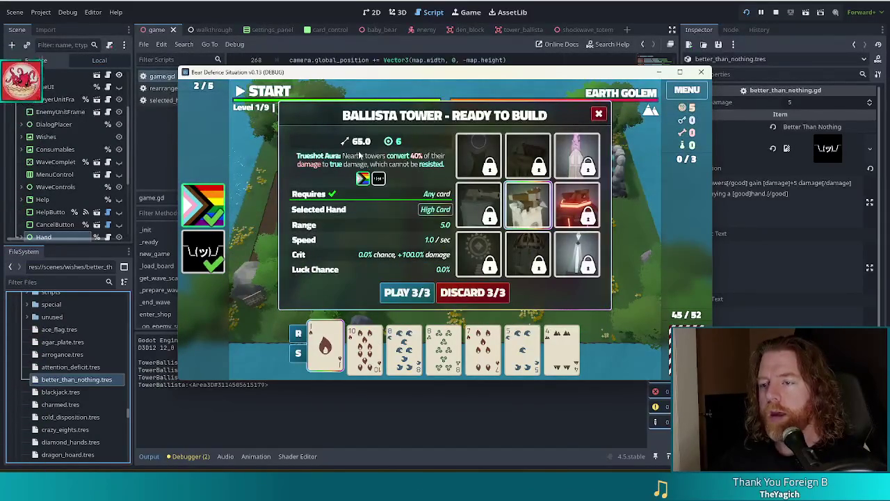
mouse_move(379, 179)
left_click_drag(203, 207, 203, 247)
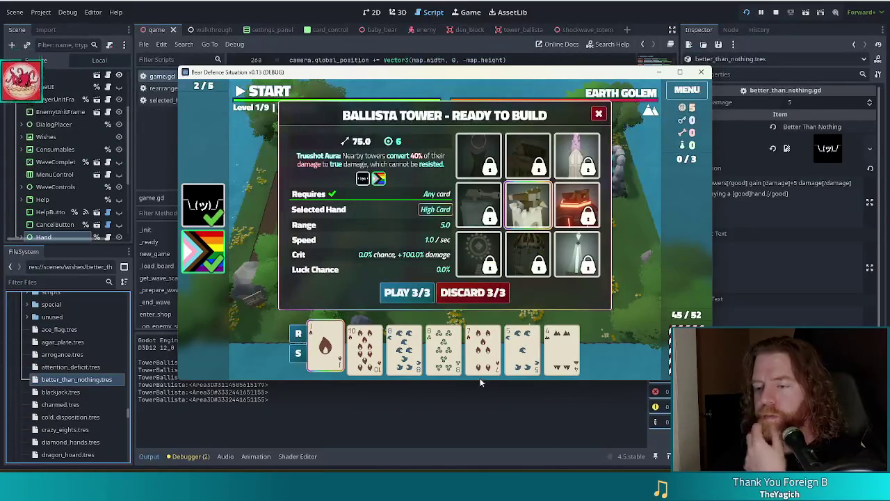
mouse_move(365, 351)
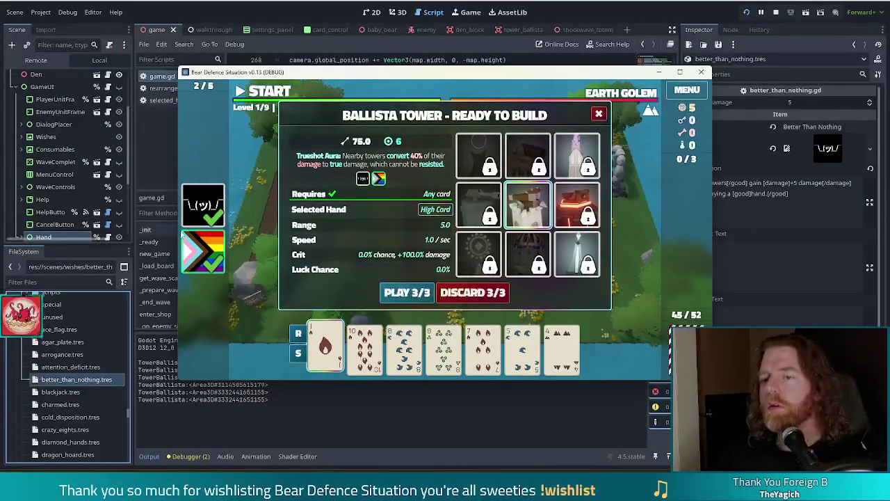
mouse_move(202, 221)
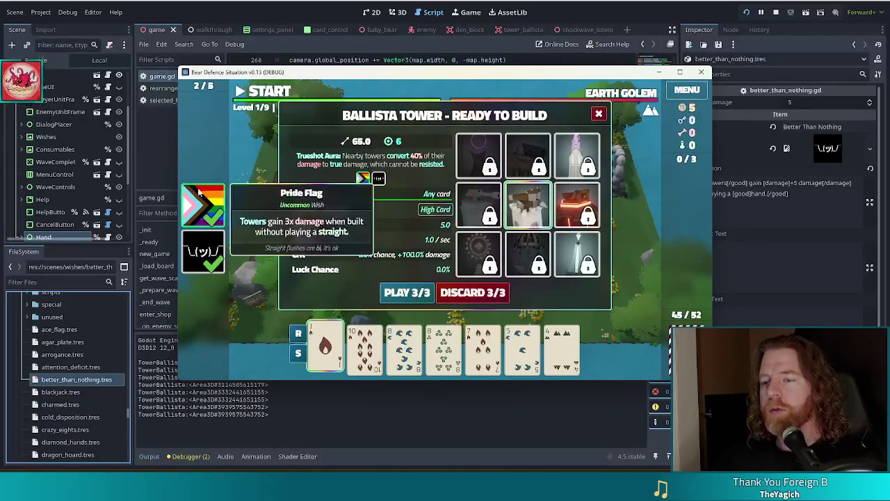
left_click(199, 230)
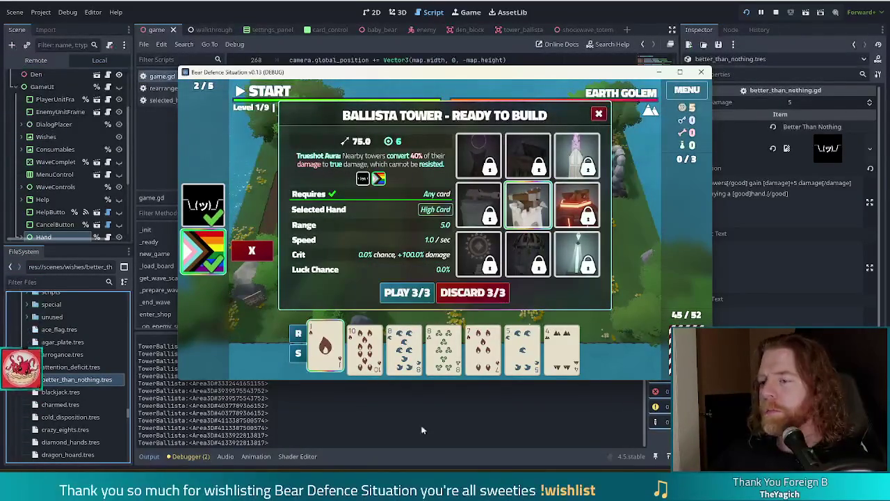
Step: Stop the game and open a new line below line 273 in game.gd
key("F8")
left_click(543, 113)
key("Return")
type("hand.")
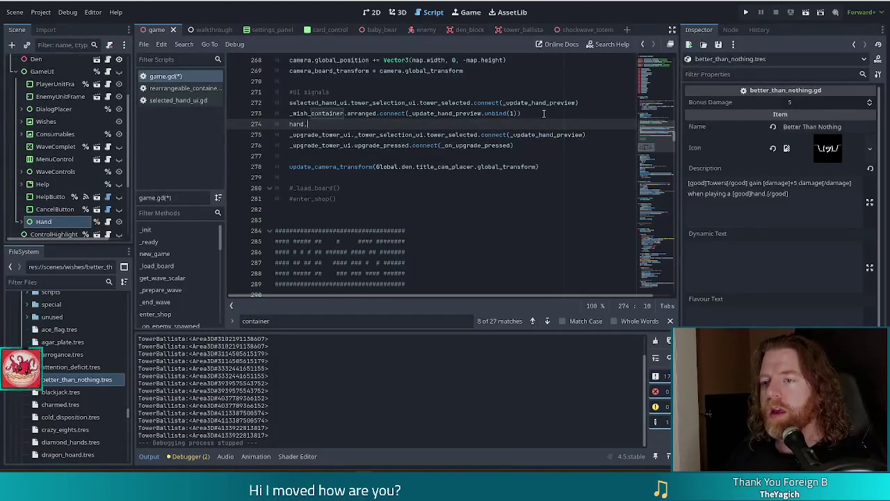
Step: Write line 274 as hand.cards.arranged.connect(_update_hand_preview.unbind(1)), save, and run the game
type("cards")
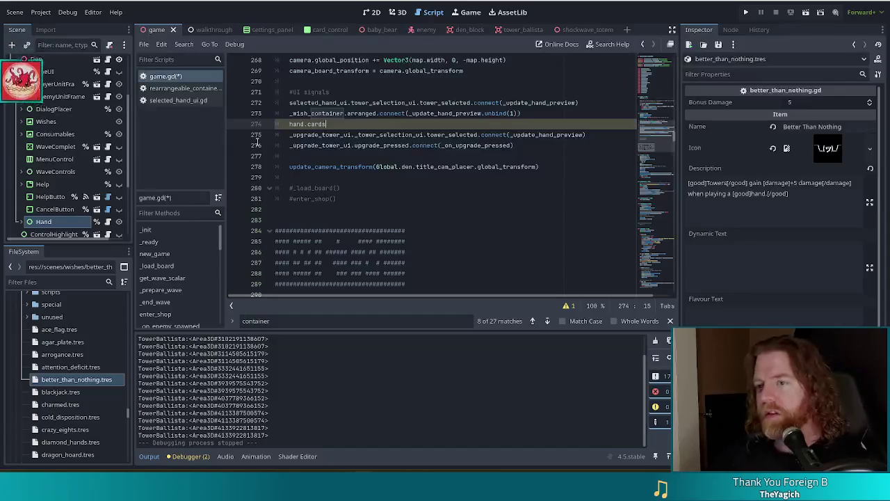
left_click(315, 125, "ctrl")
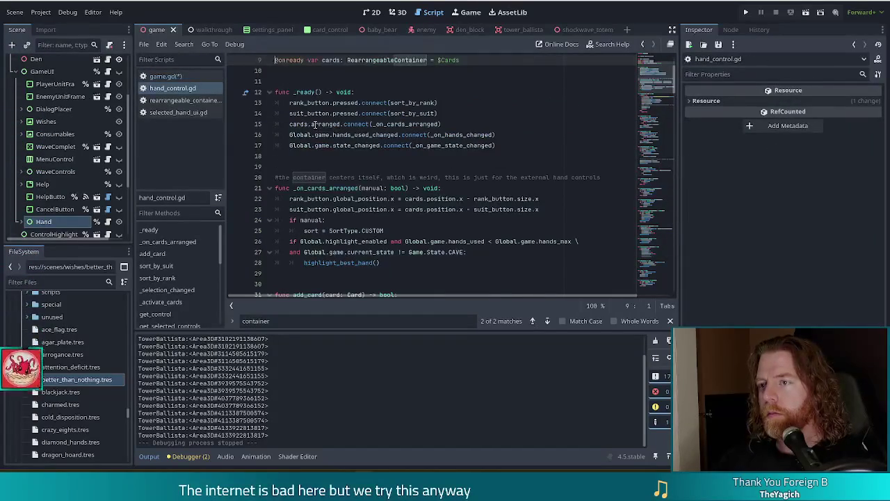
scroll(318, 125, "up", 3)
key("alt+Left")
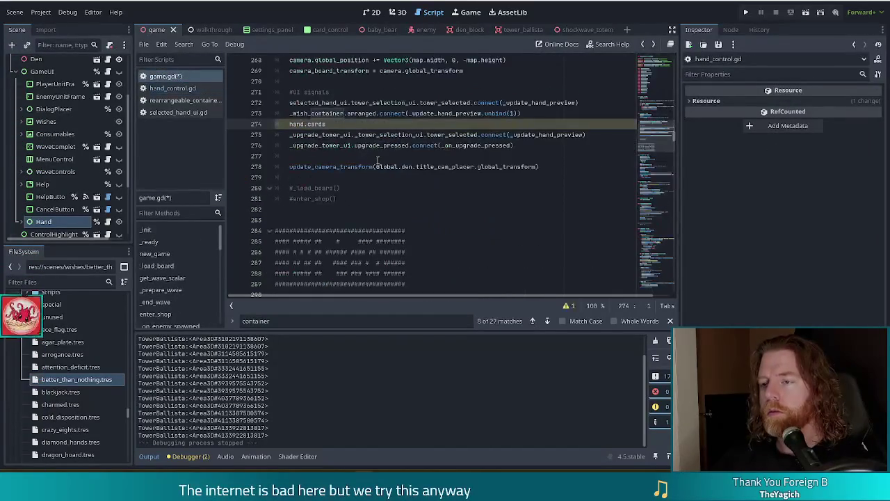
type(".a")
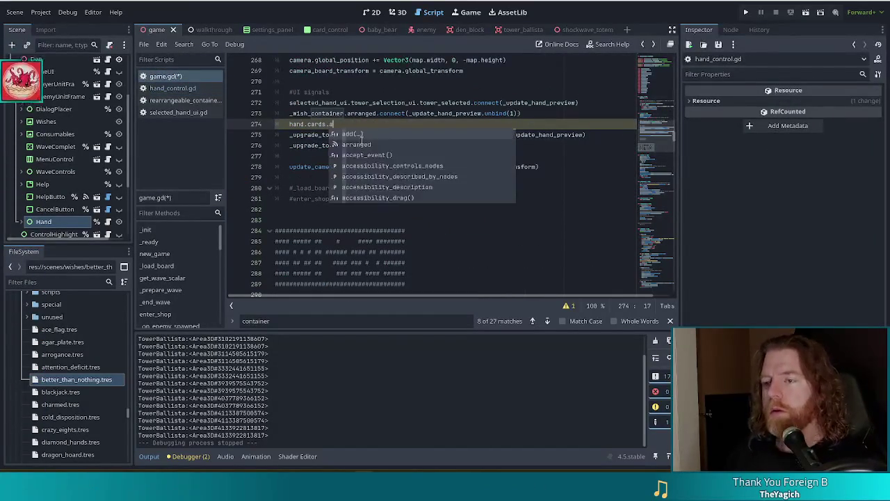
type("rranged.con")
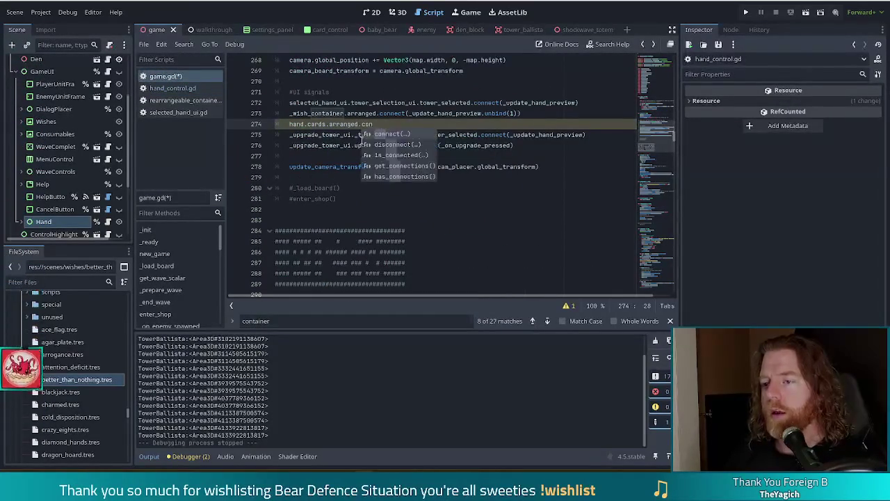
key("Return")
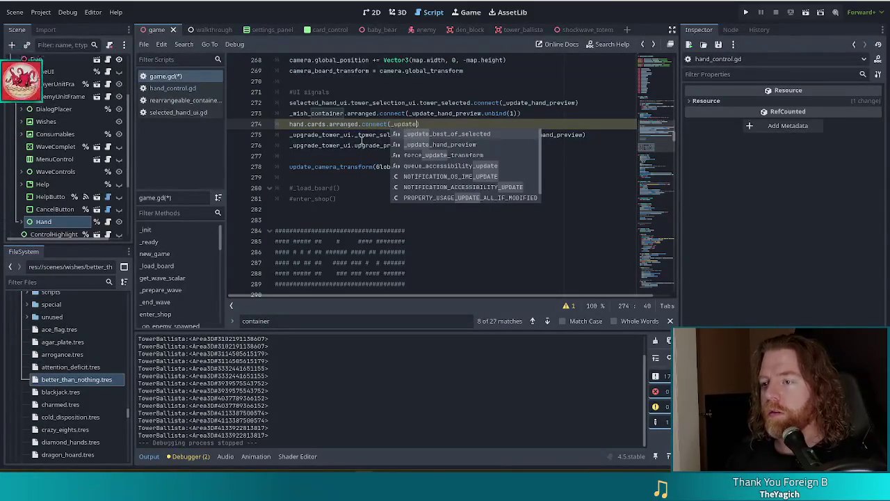
key("Return")
type(".un")
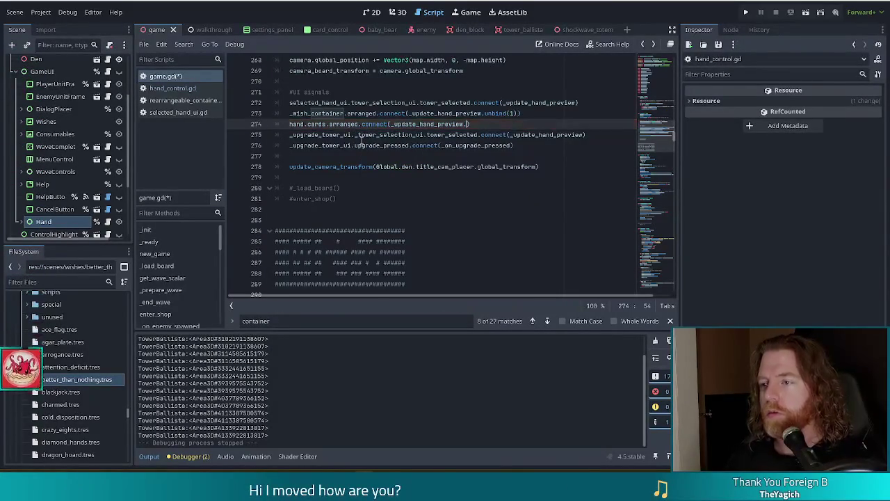
key("Return")
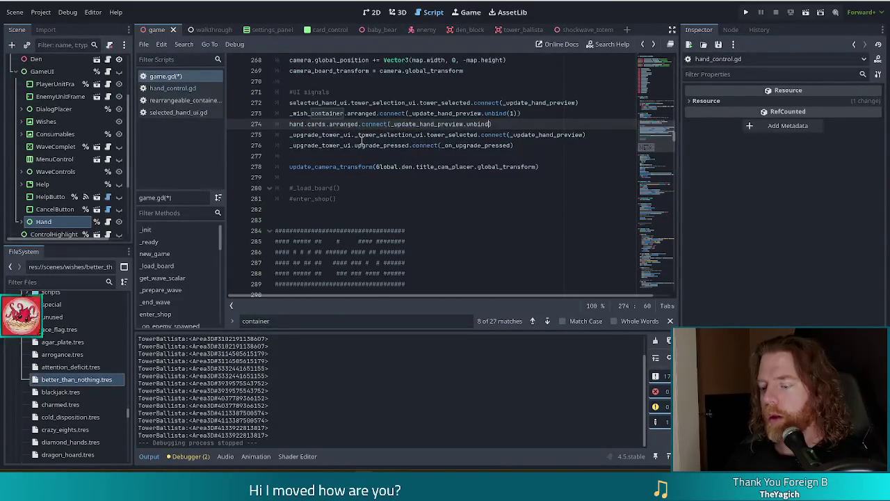
key("Right")
key("ctrl+s")
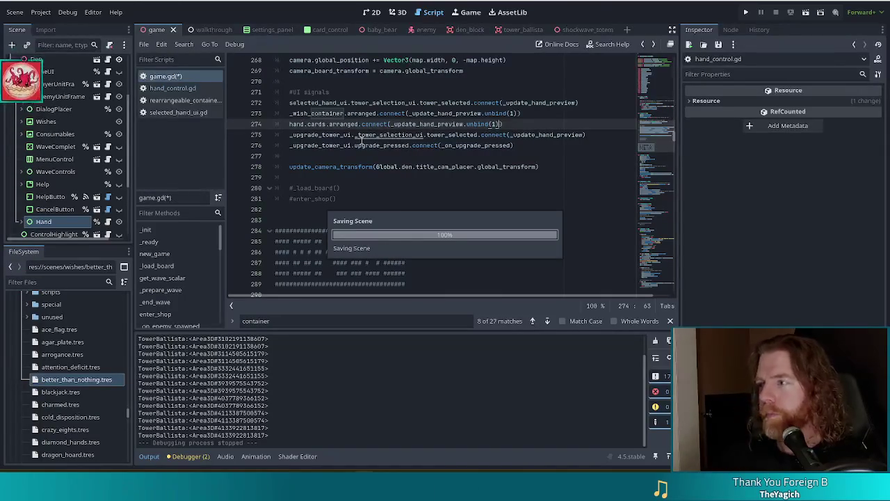
left_click(746, 12)
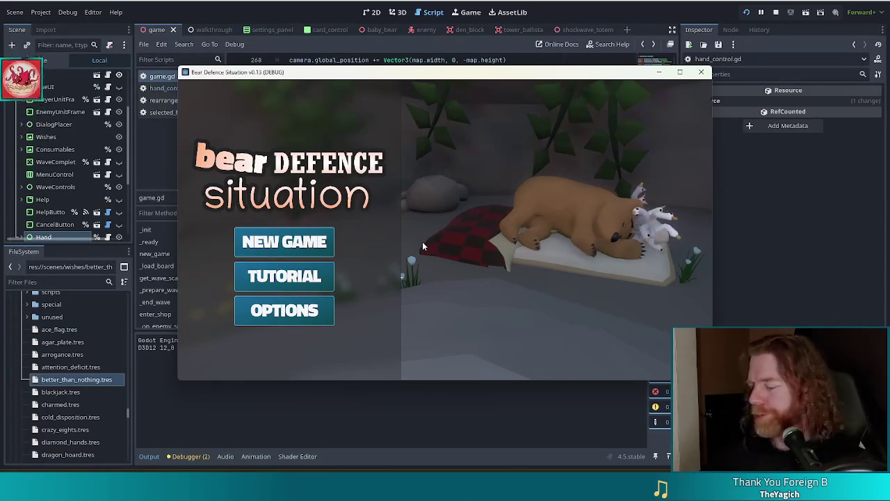
Step: Start a new game and add a ruby spell with add_bottled_spell transmute_ruby
left_click(318, 246)
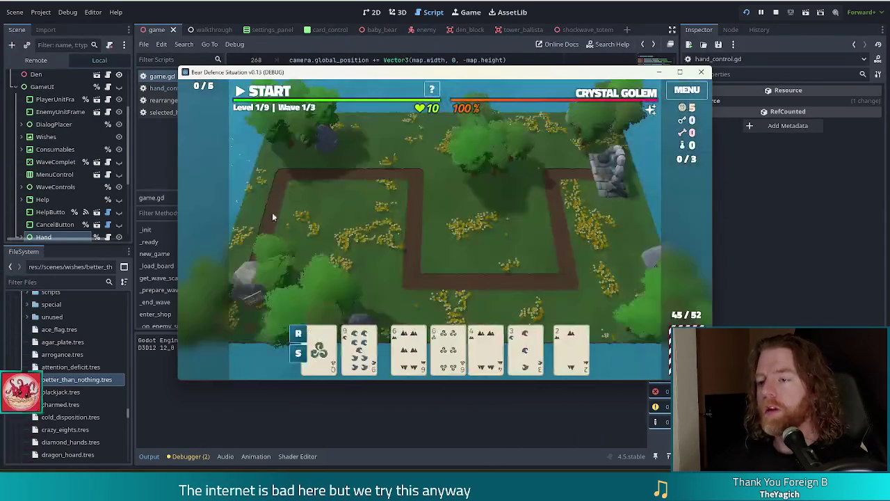
key("grave")
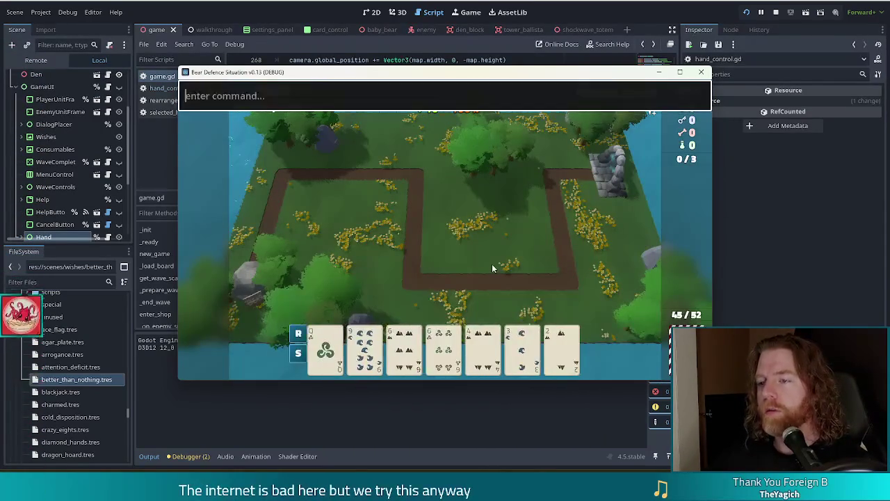
type("add_bottp")
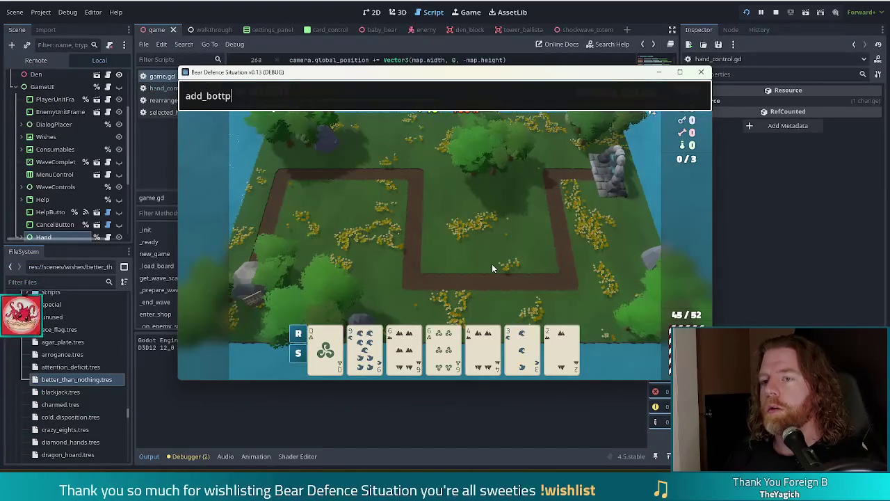
type("_spell")
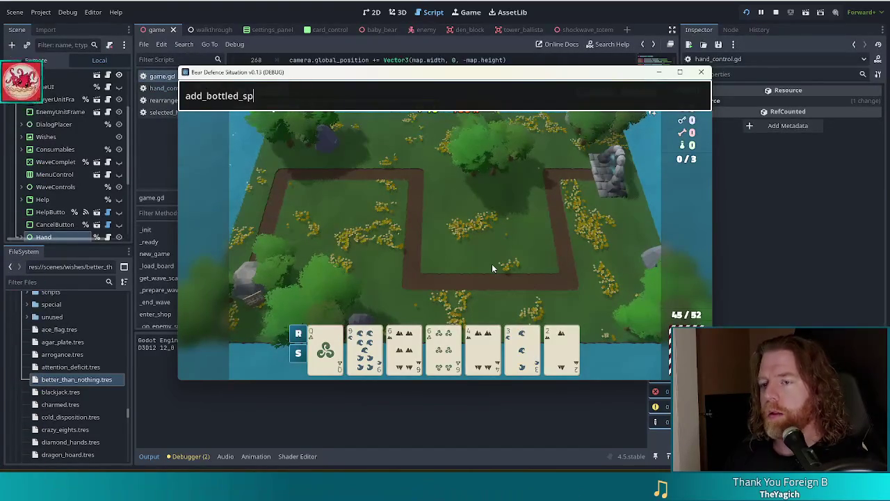
type("mute")
key("BackSpace")
key("BackSpace")
key("BackSpace")
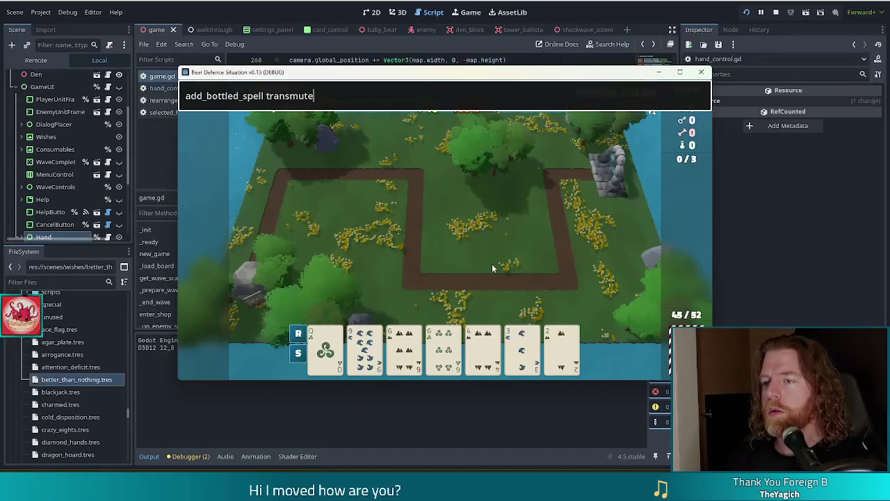
type("uby")
key("Return")
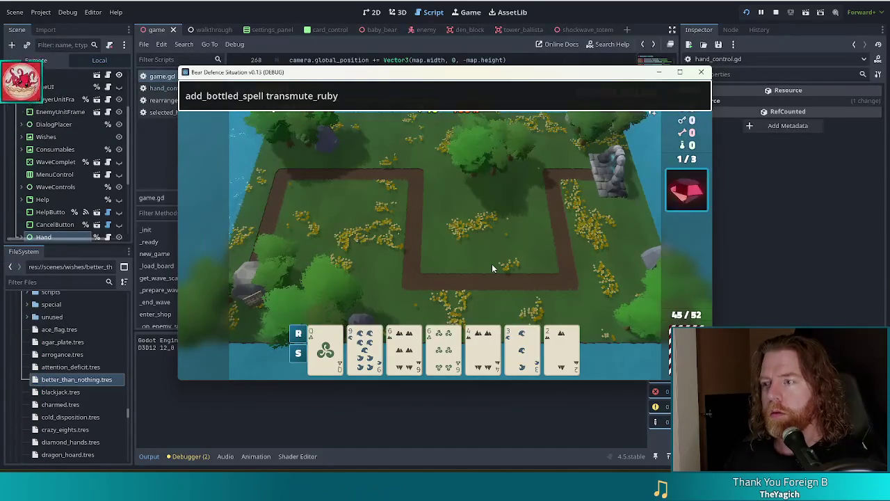
Step: Add a transmute_silver spell the same way and select the 6 of Earth card
key("BackSpace")
key("BackSpace")
key("BackSpace")
type("_silve")
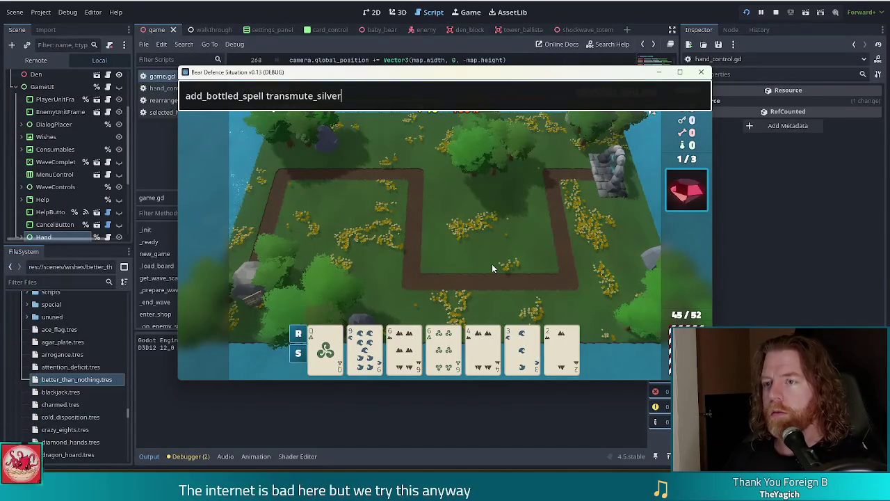
key("Return")
key("Escape")
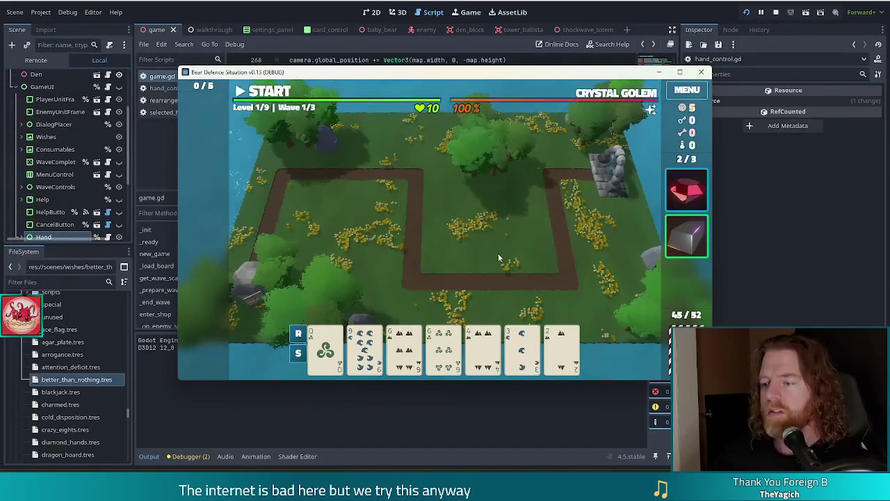
left_click(409, 346)
Step: Apply the ruby spell to the 6 of Earth and the silver spell to the 6 of Wind
left_click(686, 189)
left_click(637, 178)
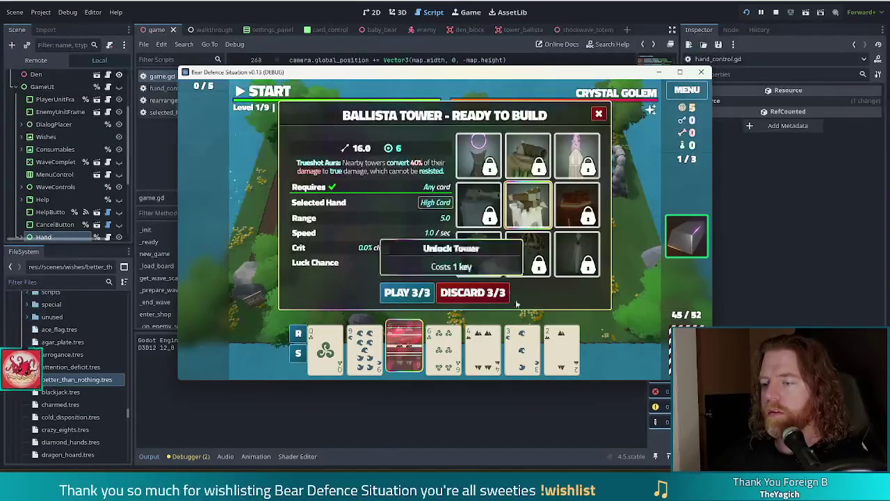
left_click(404, 345)
left_click(685, 237)
left_click(637, 178)
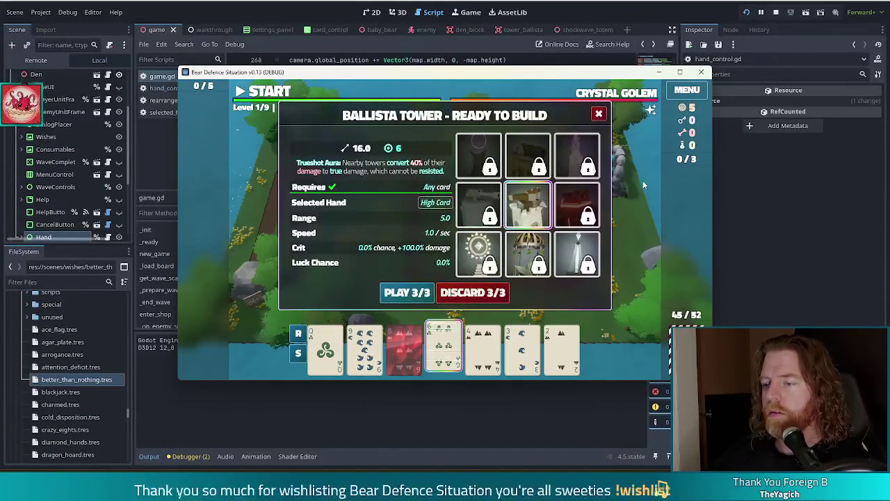
Step: Swap the silver and ruby sixes, watching Ballista's preview move between 63.0 and 74.0 damage
left_click(404, 345)
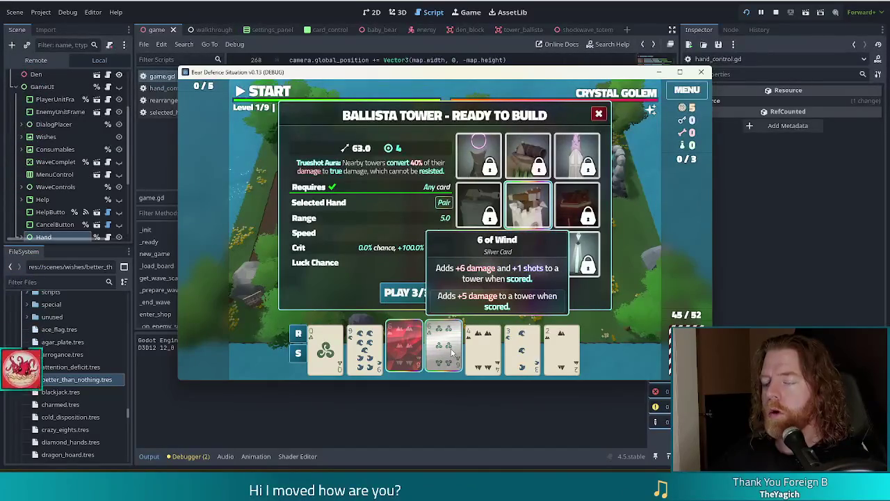
mouse_move(452, 353)
left_mouse_down()
mouse_move(407, 353)
mouse_move(456, 338)
mouse_move(410, 339)
left_mouse_up()
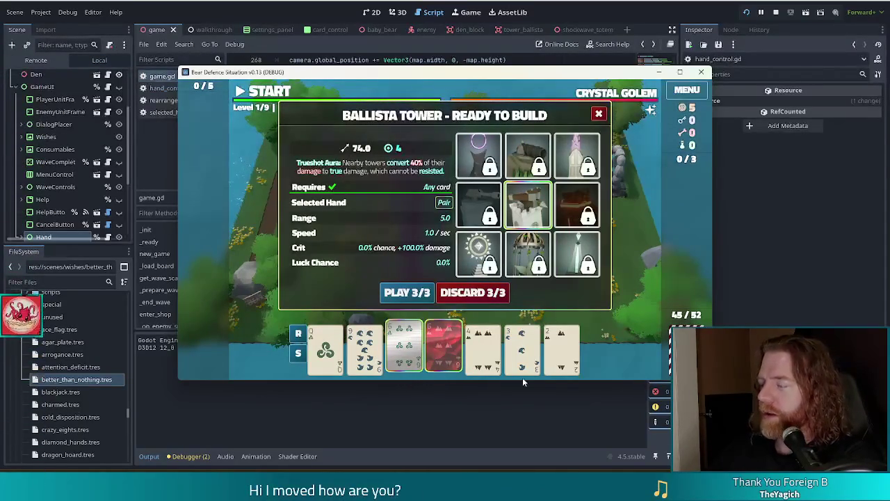
mouse_move(520, 376)
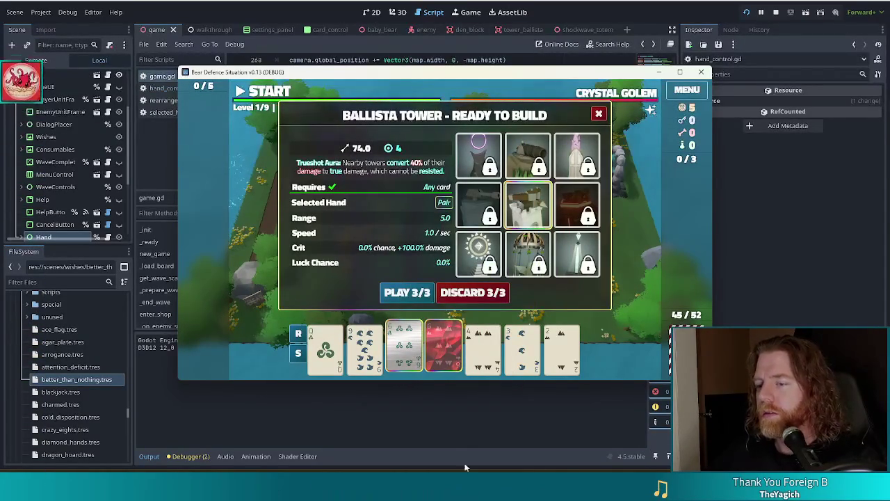
mouse_move(334, 344)
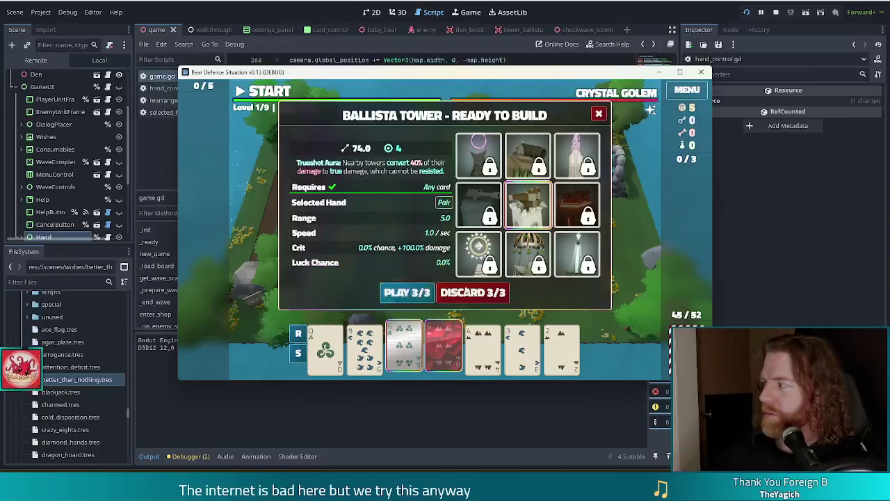
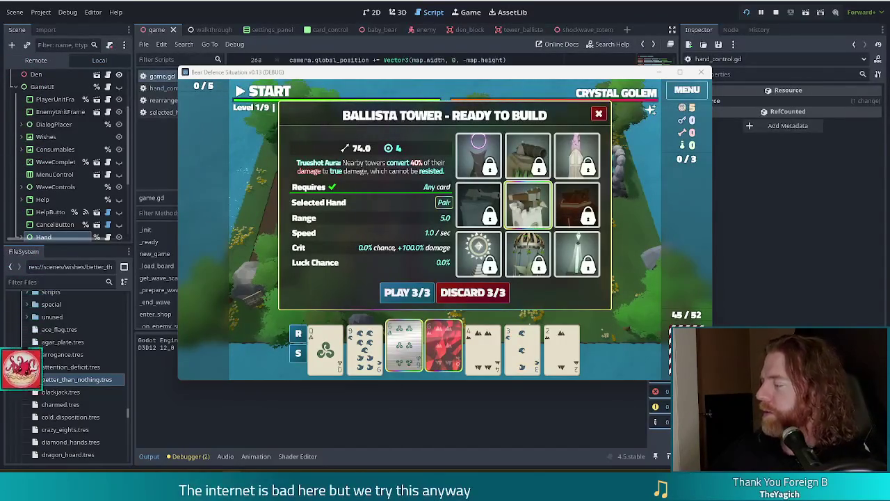
Step: Switch from the running card-tower game to a blank, untitled Notepad2 window
key("alt+Tab")
Step: Enter four short names on separate lines, fixing typos on the third and fourth lines
type("booya")
key("Return")
type("roz")
key("Return")
type("bl")
key("BackSpace")
key("BackSpace")
type("claymore")
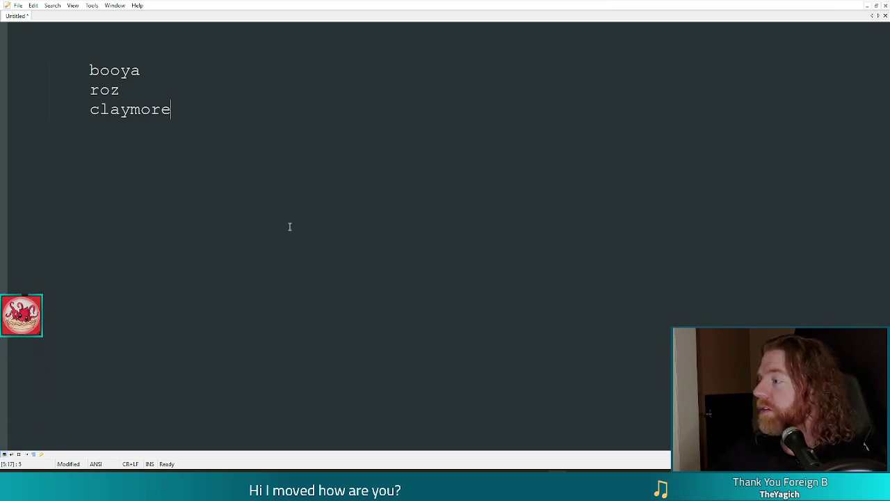
key("Return")
type("balint")
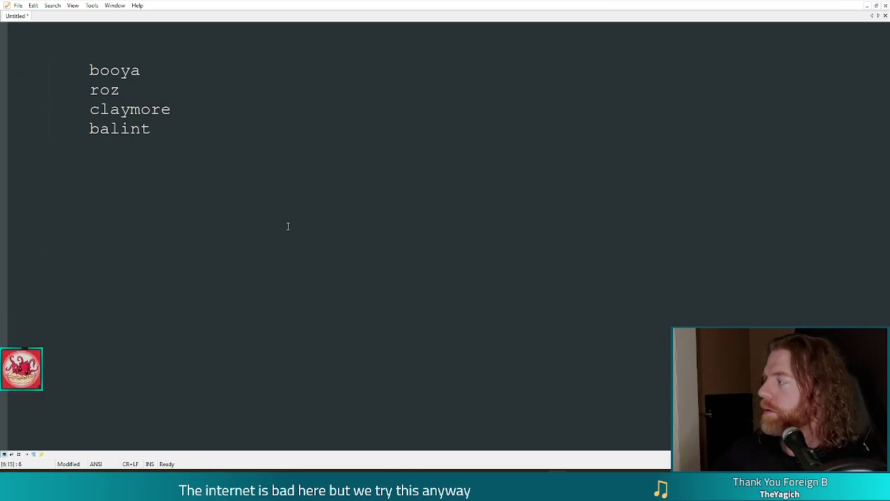